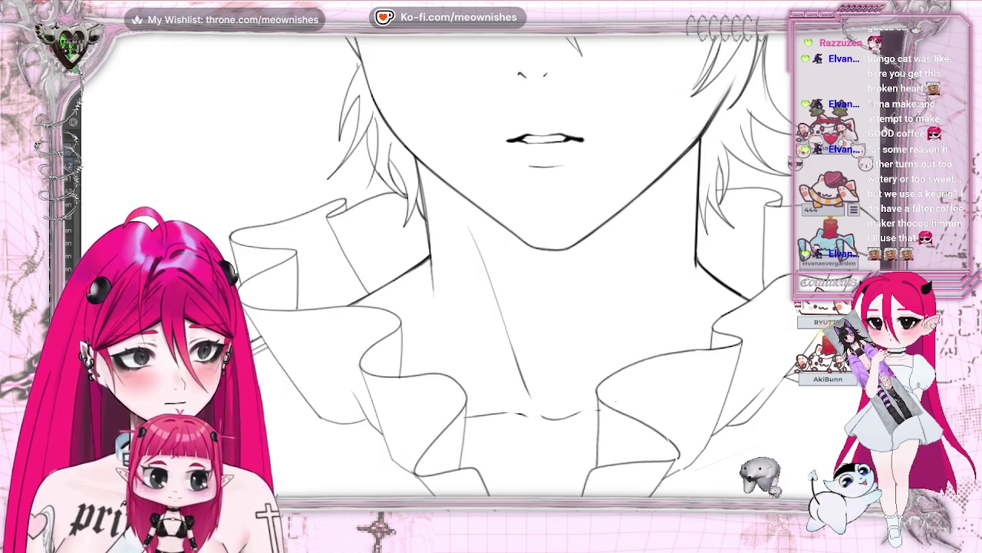
Frame the whole head and shoulders, then mirror the view to check the face.
{"action": "scroll", "coordinate": [408, 266], "scroll_direction": "up", "scroll_amount": 5}
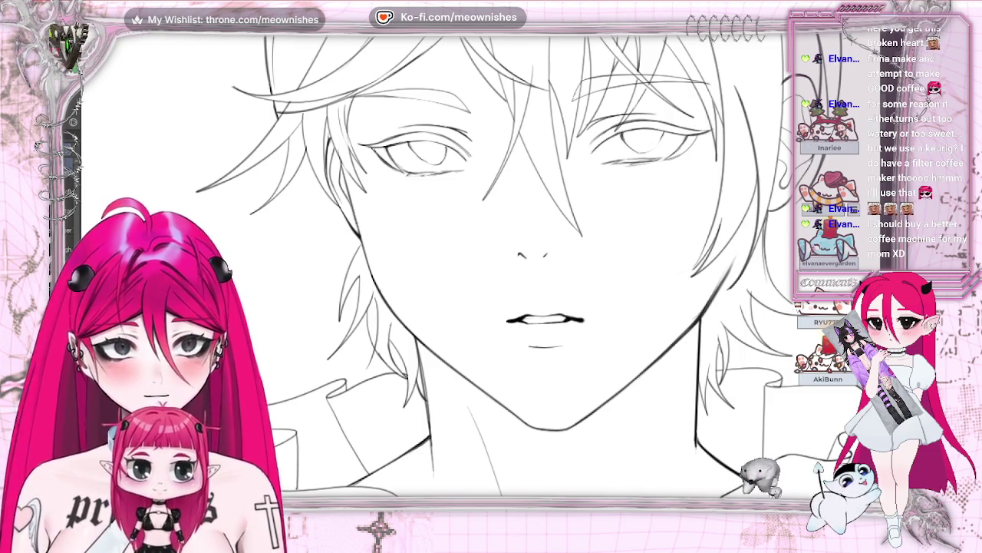
{"action": "mouse_move", "coordinate": [538, 307]}
{"action": "left_mouse_down"}
{"action": "mouse_move", "coordinate": [222, 307]}
{"action": "mouse_move", "coordinate": [390, 307]}
{"action": "left_mouse_up"}
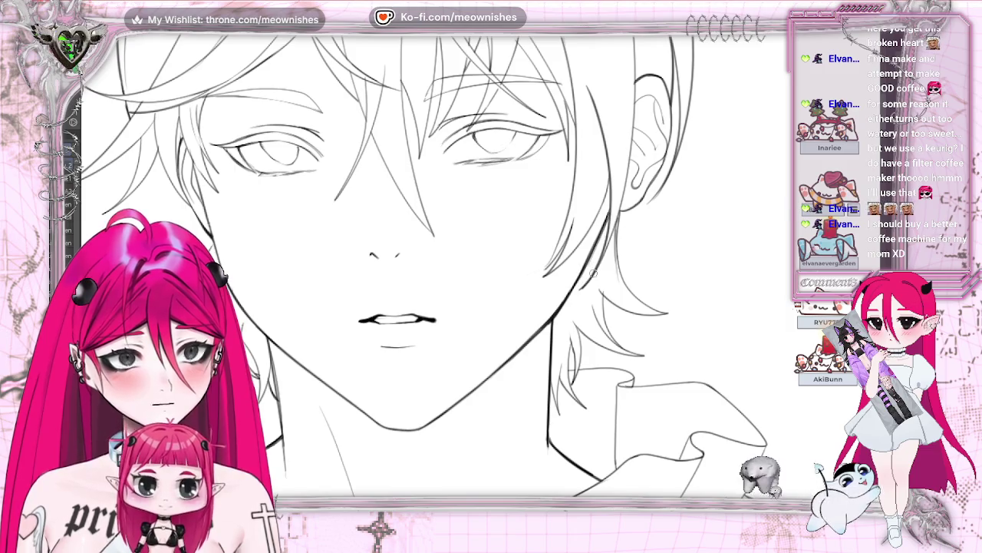
{"action": "key", "text": "ctrl+minus"}
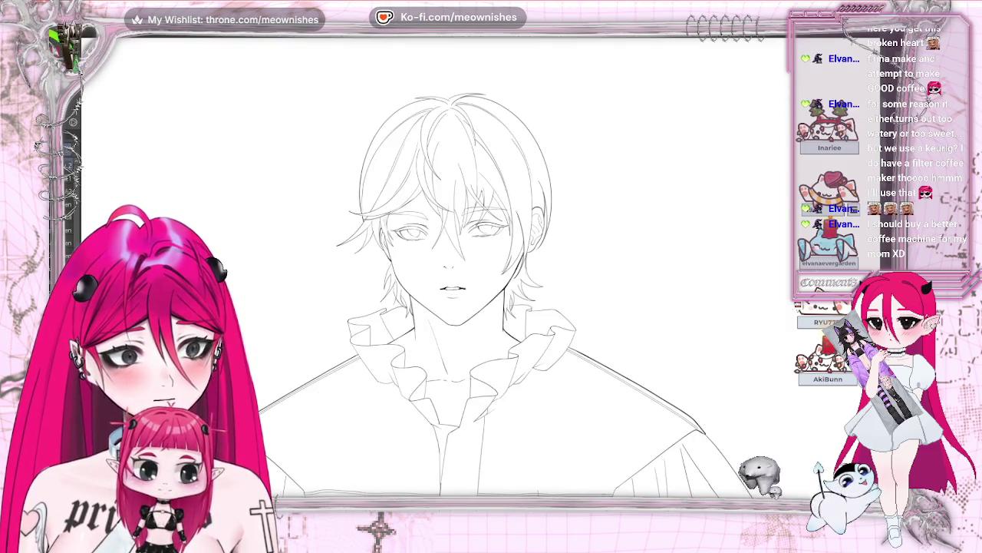
{"action": "left_click_drag", "start_coordinate": [453, 292], "coordinate": [514, 292]}
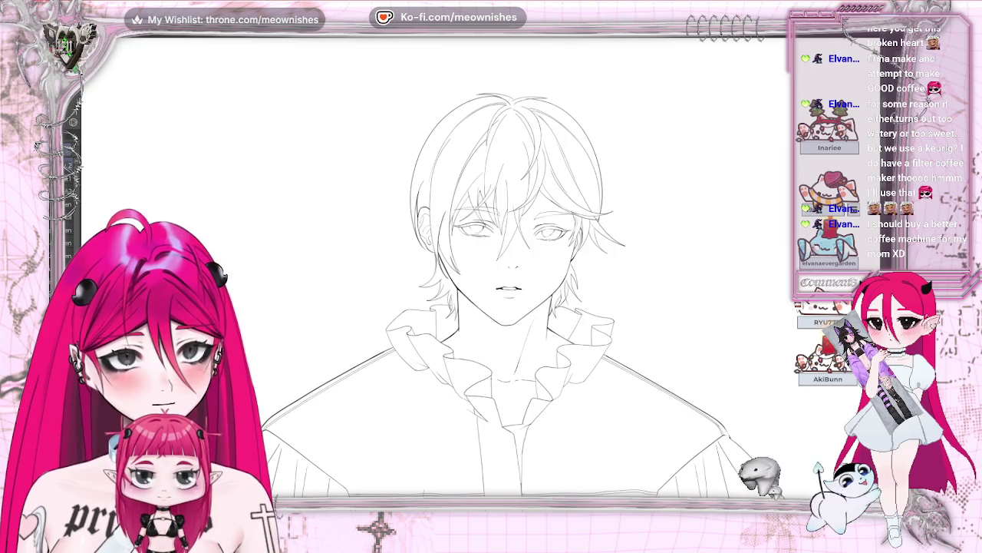
{"action": "left_click_drag", "start_coordinate": [507, 291], "coordinate": [453, 292]}
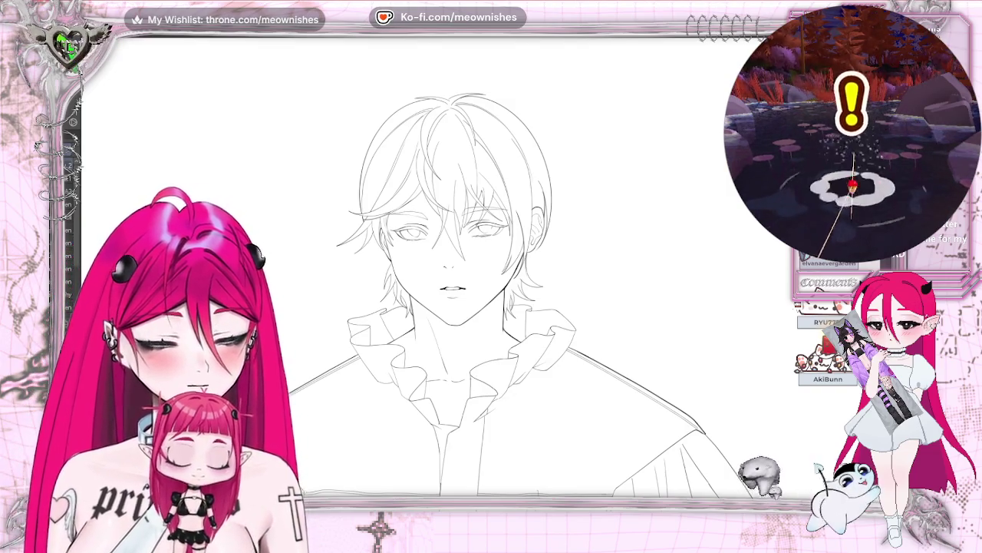
{"action": "scroll", "coordinate": [472, 273], "scroll_direction": "up", "scroll_amount": 2}
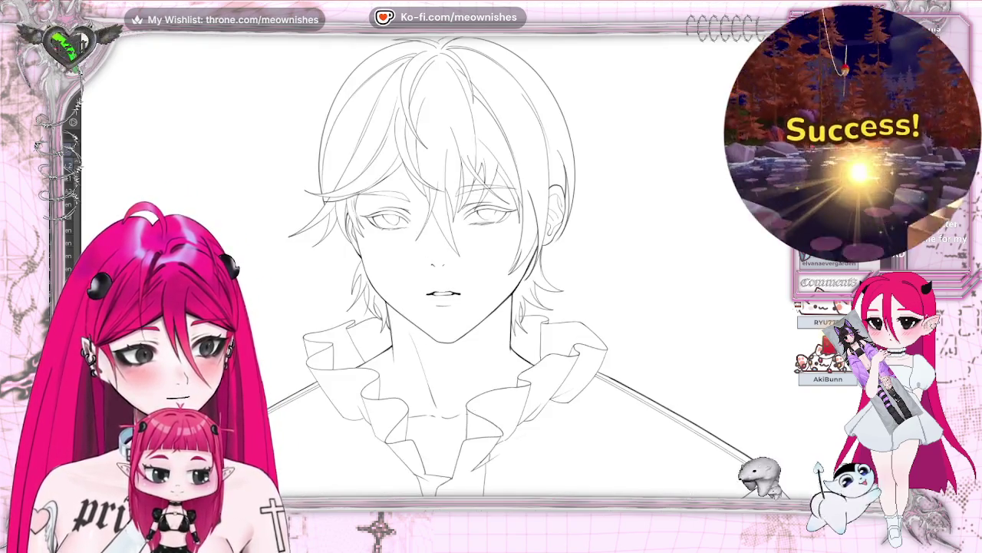
{"action": "key", "text": "m"}
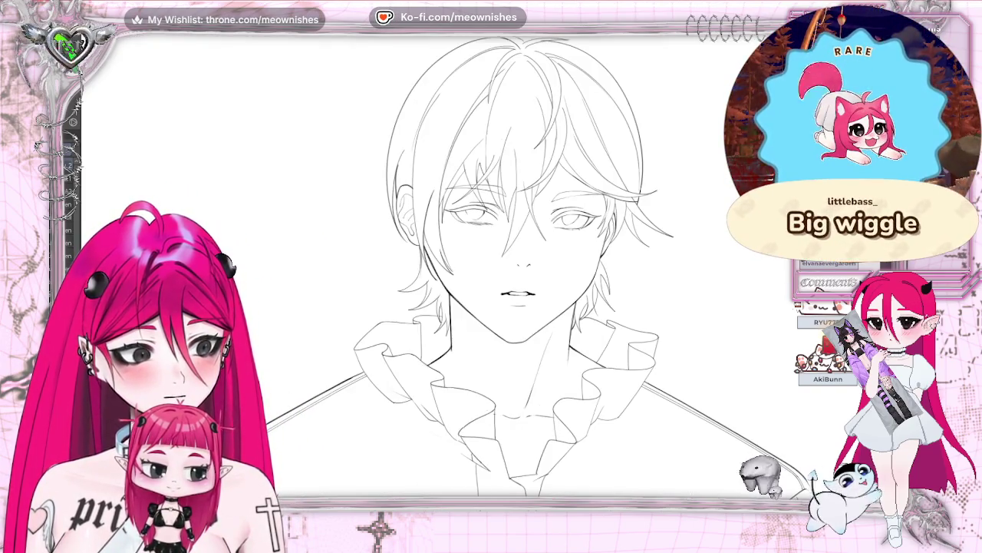
{"action": "scroll", "coordinate": [491, 307], "scroll_direction": "down", "scroll_amount": 3}
{"action": "scroll", "coordinate": [491, 307], "scroll_direction": "down", "scroll_amount": 1}
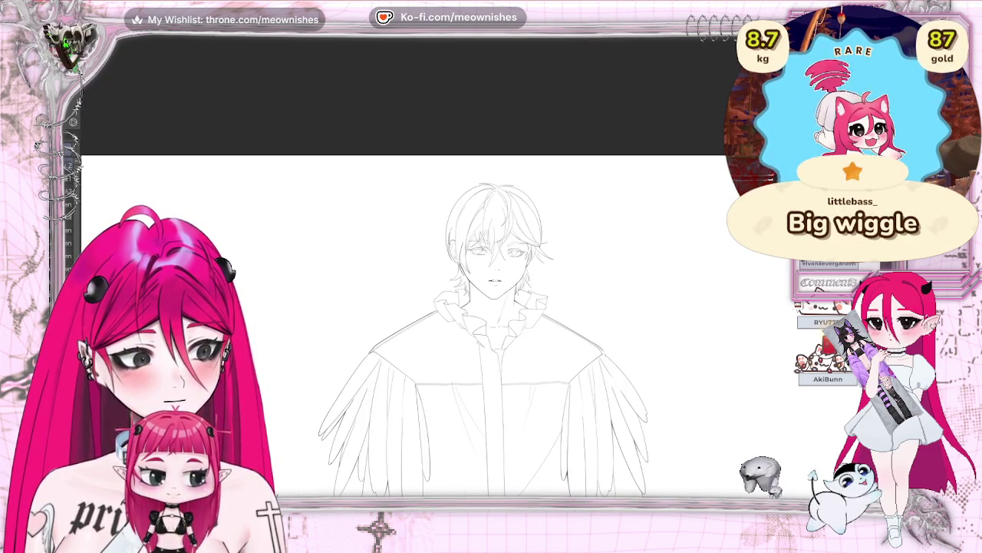
{"action": "scroll", "coordinate": [491, 322], "scroll_direction": "down", "scroll_amount": 1}
{"action": "scroll", "coordinate": [491, 322], "scroll_direction": "up", "scroll_amount": 1}
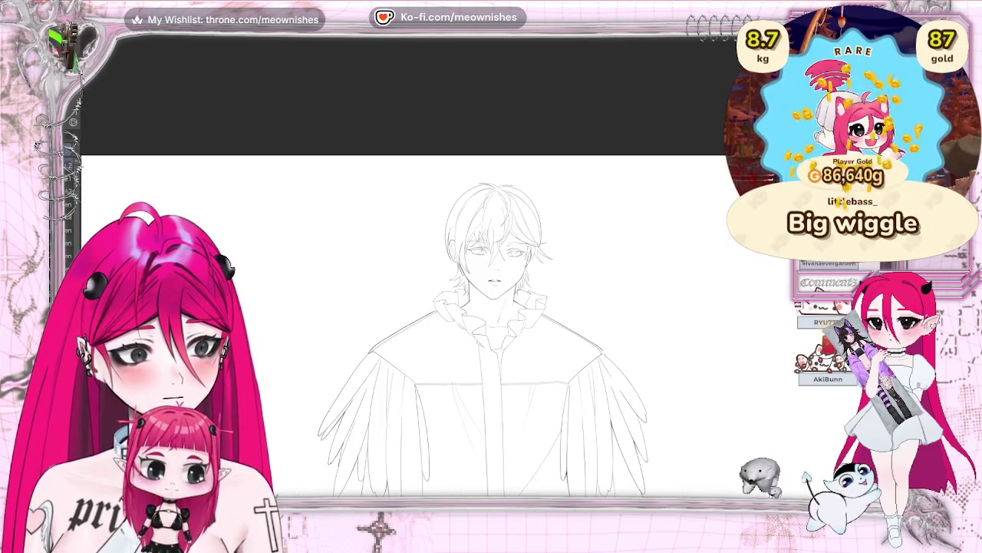
{"action": "scroll", "coordinate": [492, 307], "scroll_direction": "up", "scroll_amount": 1}
{"action": "scroll", "coordinate": [491, 307], "scroll_direction": "up", "scroll_amount": 1}
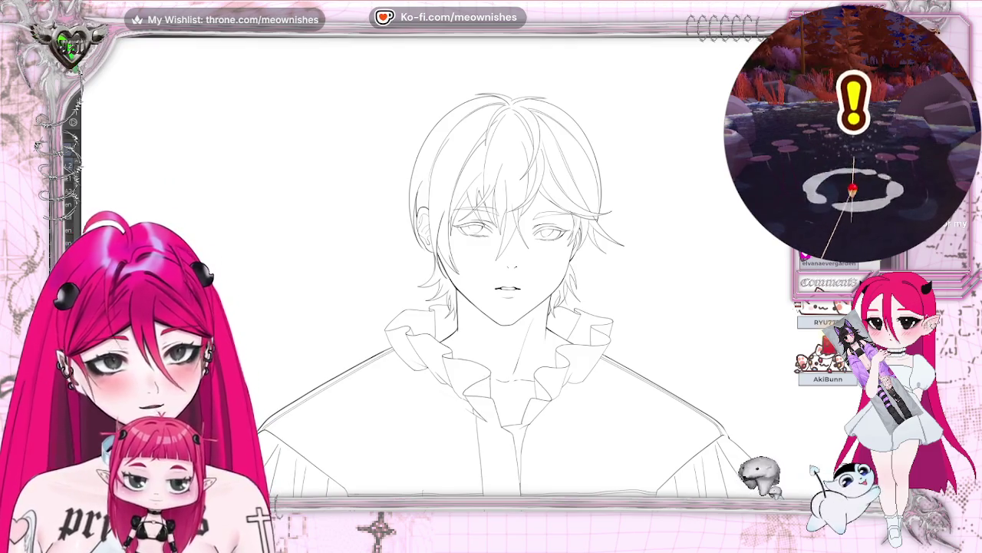
Zoom in on the face, check it mirrored, then settle on the head and collar.
{"action": "key", "text": "ctrl+plus"}
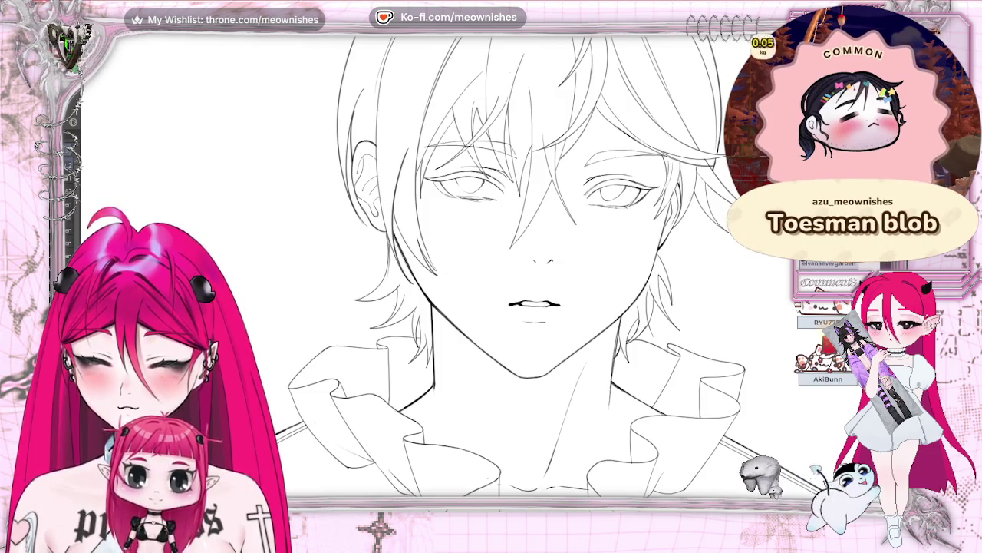
{"action": "key", "text": "m"}
{"action": "key", "text": "ctrl+plus"}
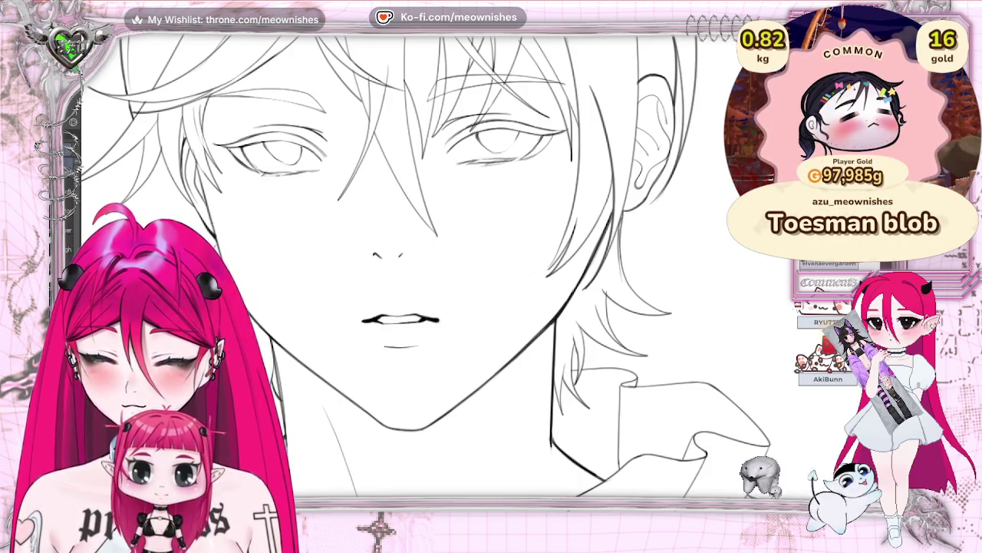
{"action": "key", "text": "ctrl+minus"}
{"action": "key", "text": "ctrl+minus"}
{"action": "key", "text": "ctrl+minus"}
{"action": "key", "text": "ctrl+plus"}
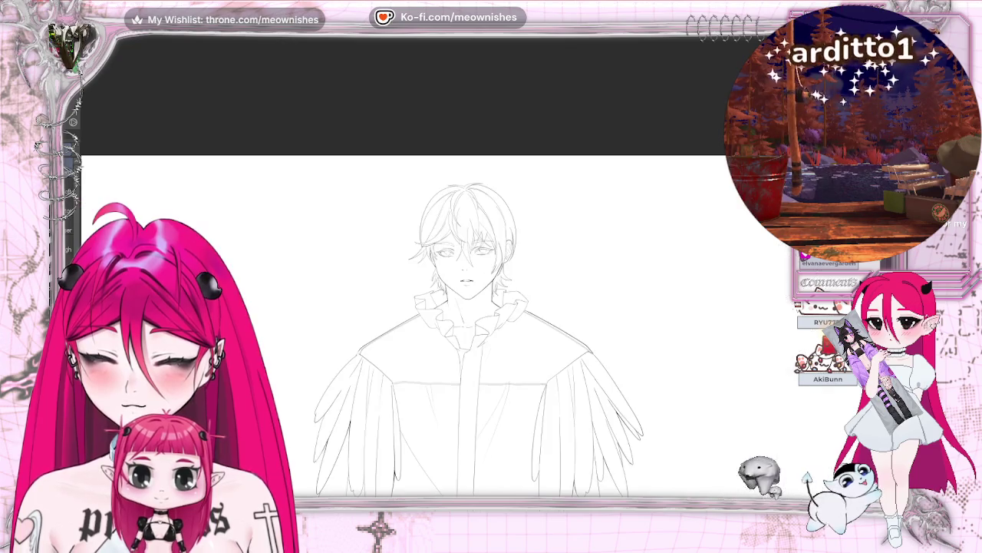
{"action": "key", "text": "ctrl+plus"}
{"action": "key", "text": "ctrl+plus"}
{"action": "key", "text": "ctrl+plus"}
{"action": "key", "text": "ctrl+minus"}
{"action": "key", "text": "ctrl+minus"}
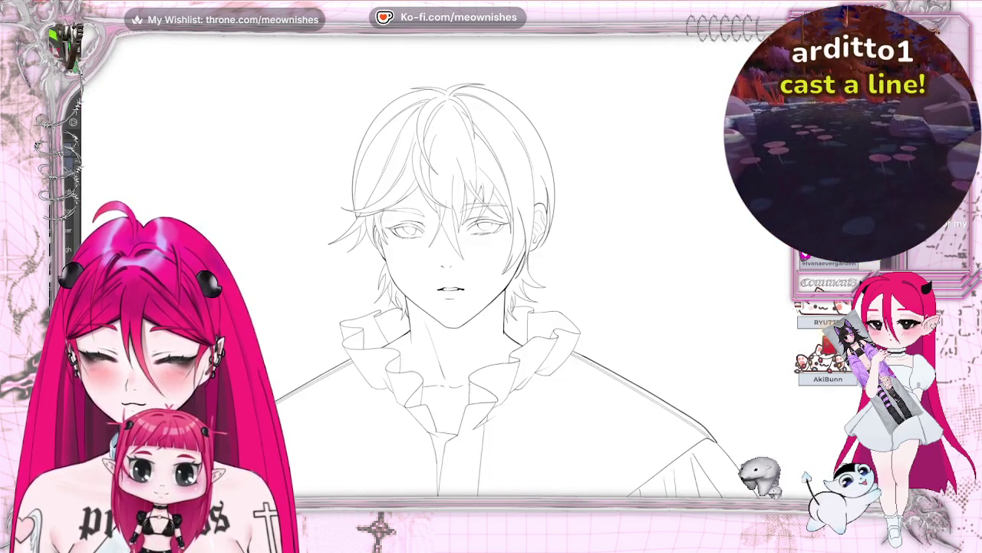
{"action": "key", "text": "ctrl+plus"}
{"action": "key", "text": "ctrl+plus"}
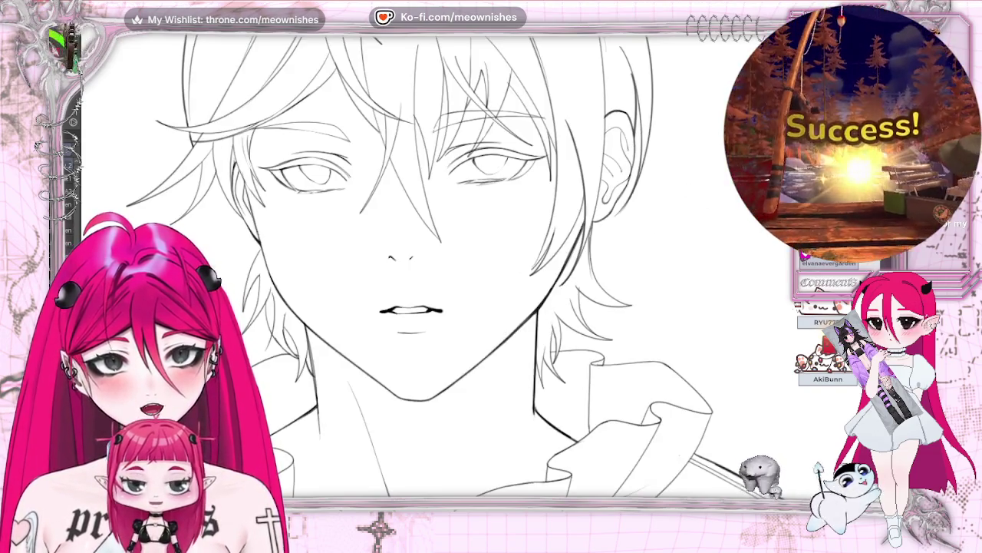
{"action": "scroll", "coordinate": [407, 268], "scroll_direction": "up", "scroll_amount": 5}
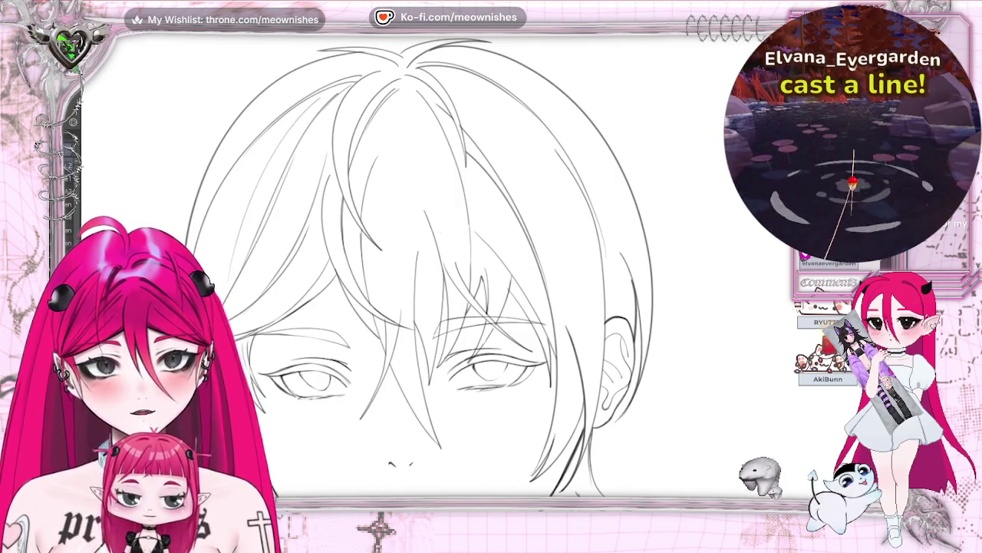
Draw a new strand line down the left hair, checking it mirrored before zooming out.
{"action": "key", "text": "h"}
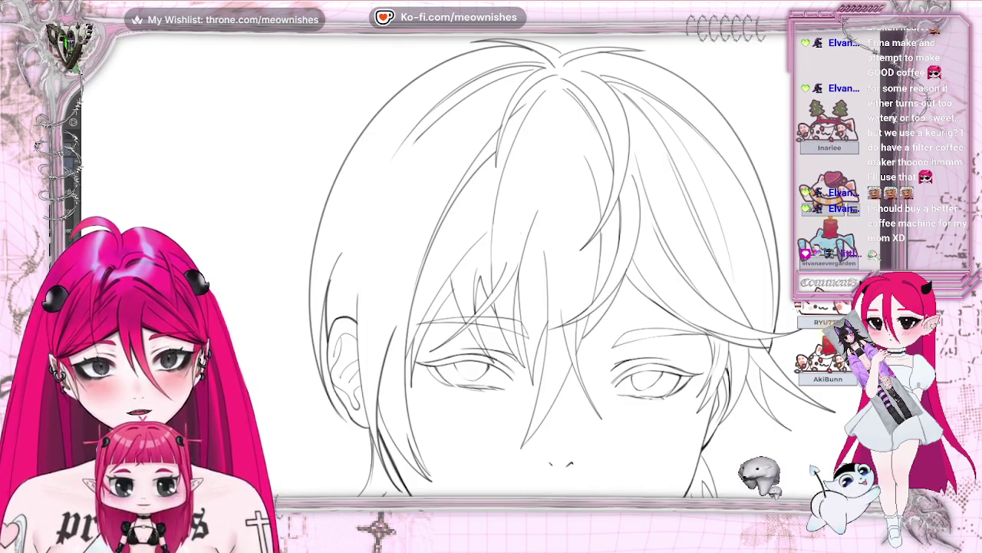
{"action": "left_click_drag", "start_coordinate": [394, 180], "coordinate": [365, 261]}
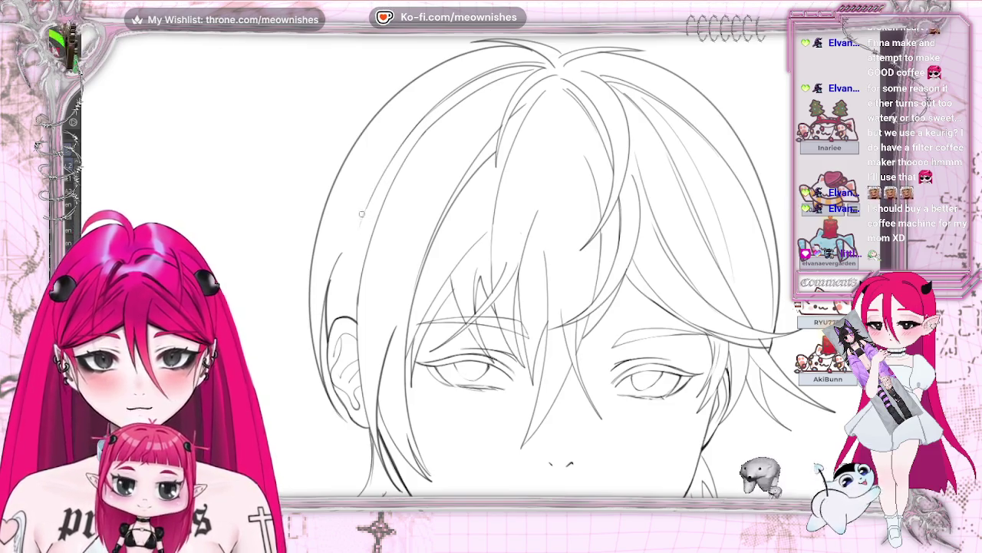
{"action": "key", "text": "h"}
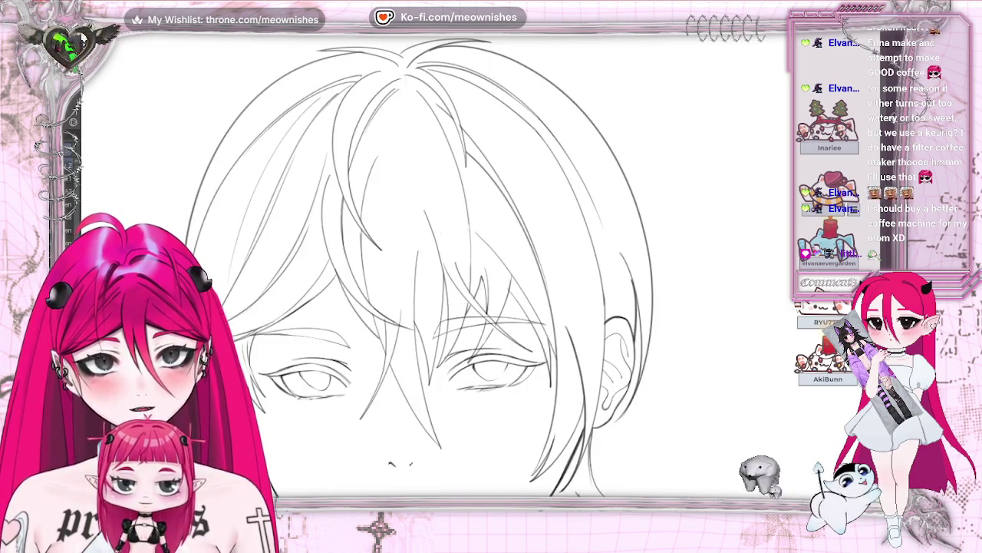
{"action": "key", "text": "h"}
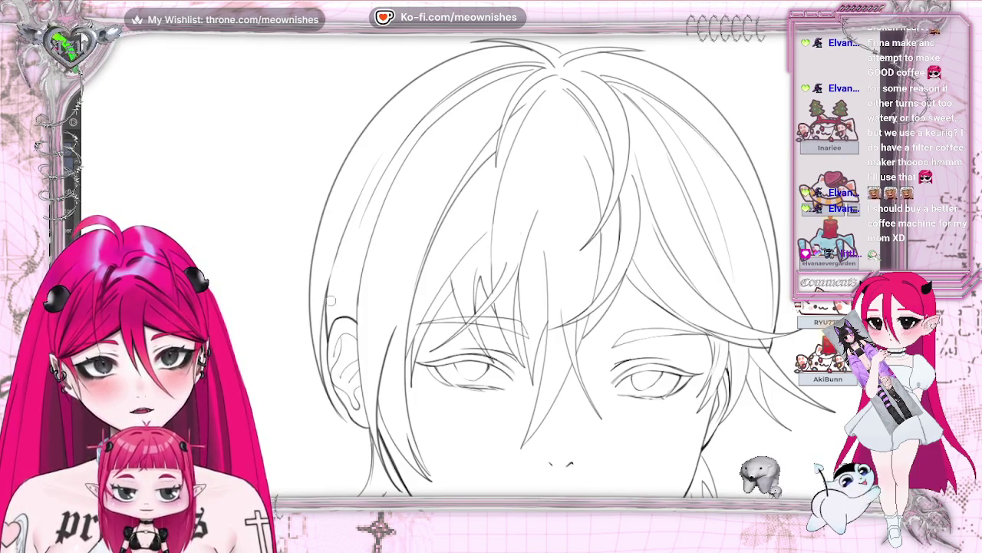
{"action": "scroll", "coordinate": [453, 307], "scroll_direction": "down", "scroll_amount": 1}
{"action": "scroll", "coordinate": [453, 307], "scroll_direction": "down", "scroll_amount": 1}
{"action": "scroll", "coordinate": [453, 307], "scroll_direction": "down", "scroll_amount": 2}
{"action": "scroll", "coordinate": [453, 307], "scroll_direction": "up", "scroll_amount": 2}
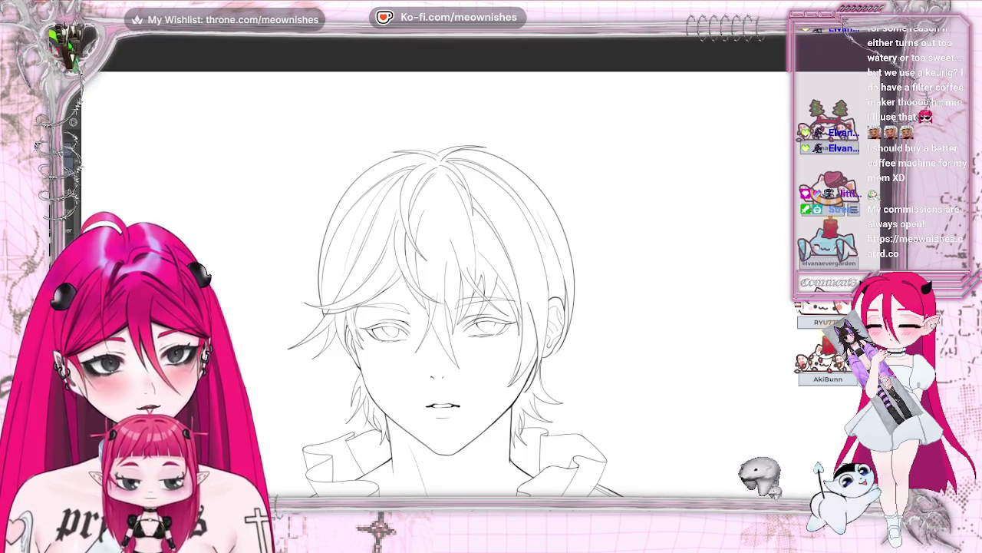
{"action": "scroll", "coordinate": [483, 282], "scroll_direction": "up", "scroll_amount": 2}
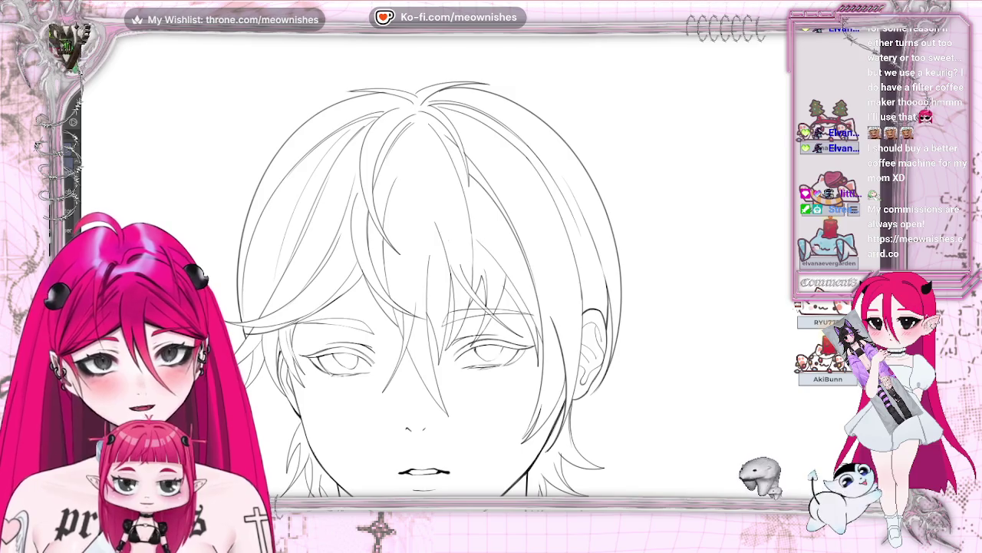
{"action": "key", "text": "h"}
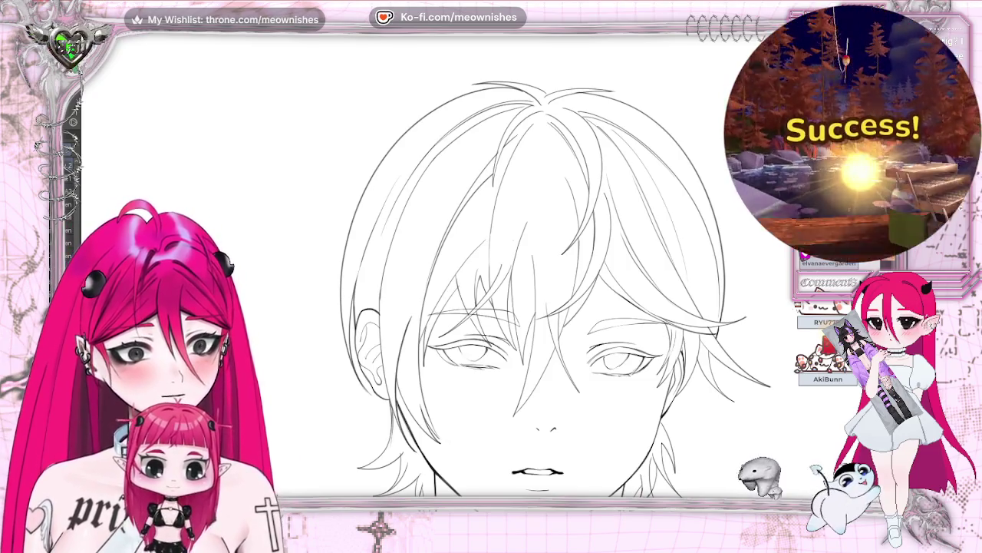
{"action": "scroll", "coordinate": [482, 280], "scroll_direction": "down", "scroll_amount": 5}
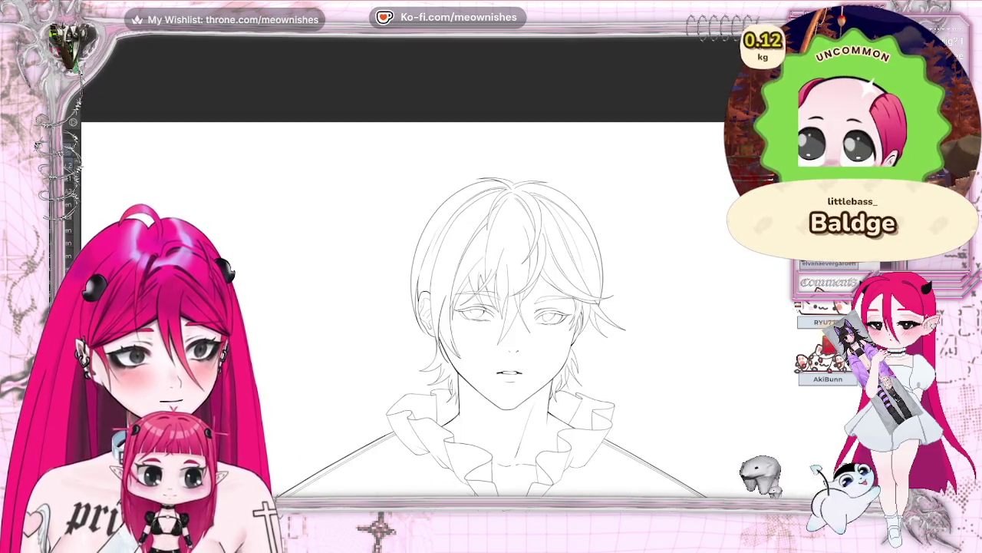
{"action": "scroll", "coordinate": [483, 337], "scroll_direction": "right", "scroll_amount": 2}
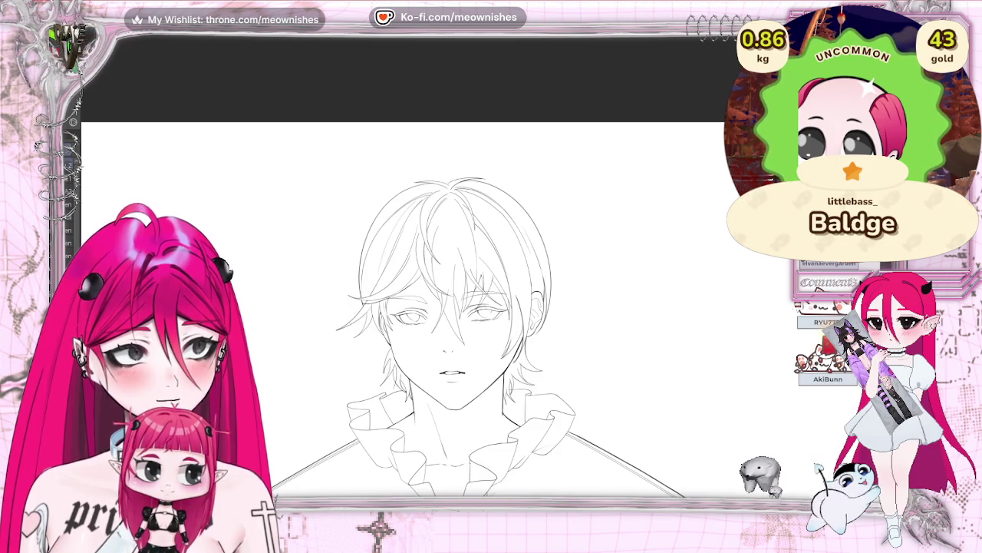
{"action": "scroll", "coordinate": [460, 323], "scroll_direction": "down", "scroll_amount": 2}
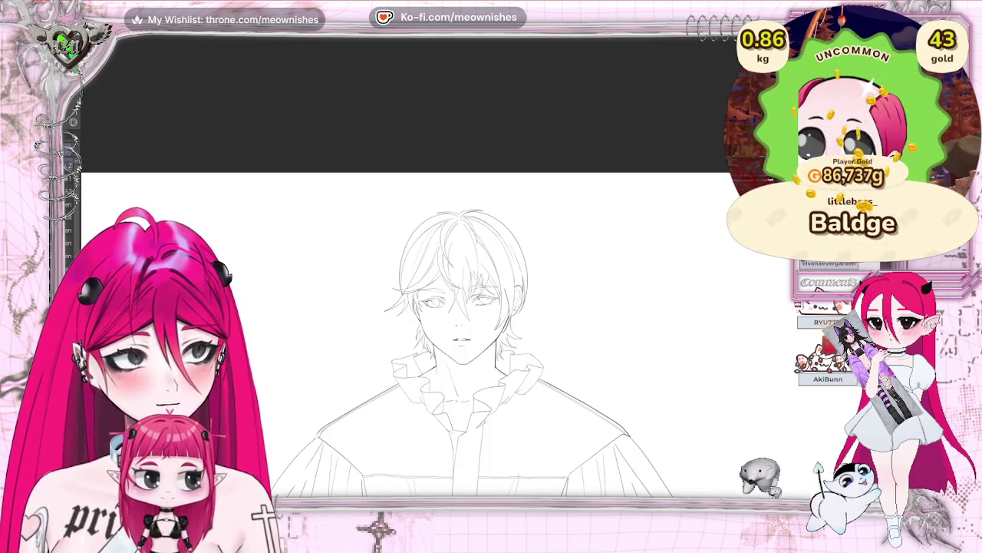
{"action": "scroll", "coordinate": [496, 337], "scroll_direction": "left", "scroll_amount": 2}
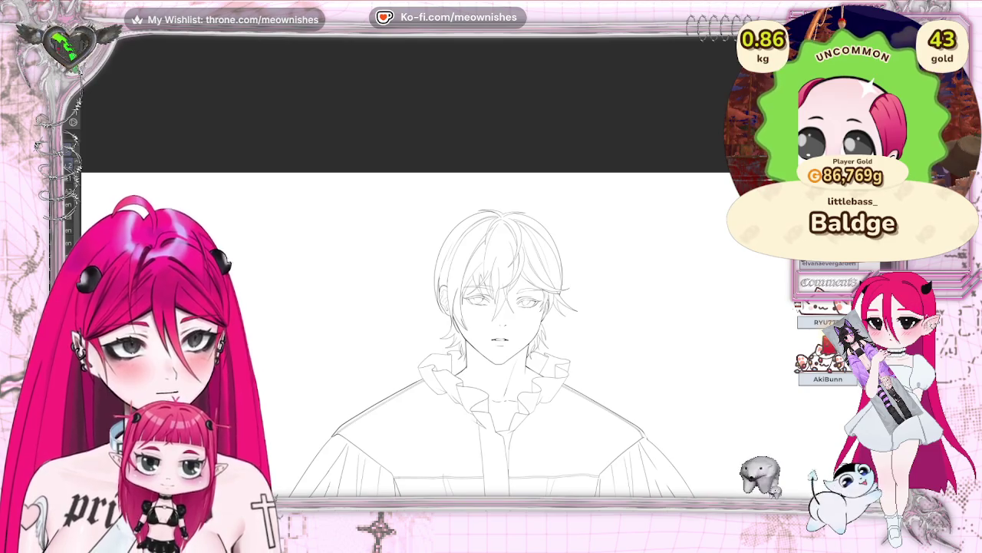
{"action": "scroll", "coordinate": [499, 330], "scroll_direction": "up", "scroll_amount": 2}
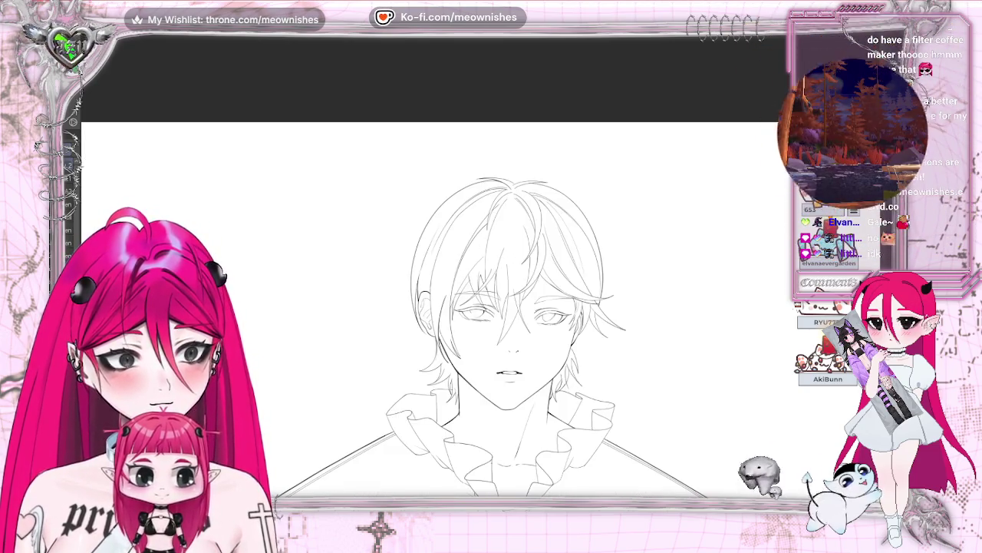
{"action": "scroll", "coordinate": [499, 307], "scroll_direction": "down", "scroll_amount": 2}
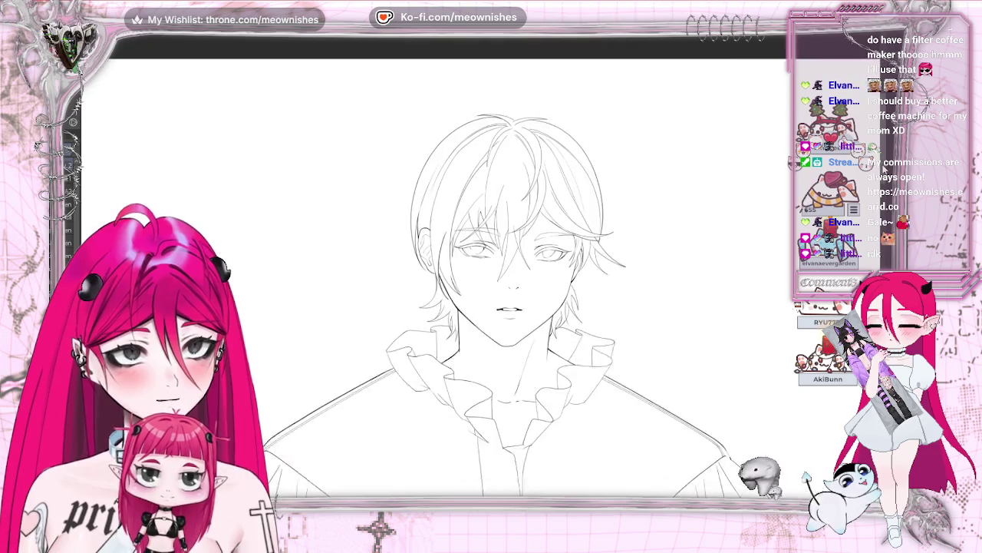
{"action": "scroll", "coordinate": [499, 292], "scroll_direction": "up", "scroll_amount": 2}
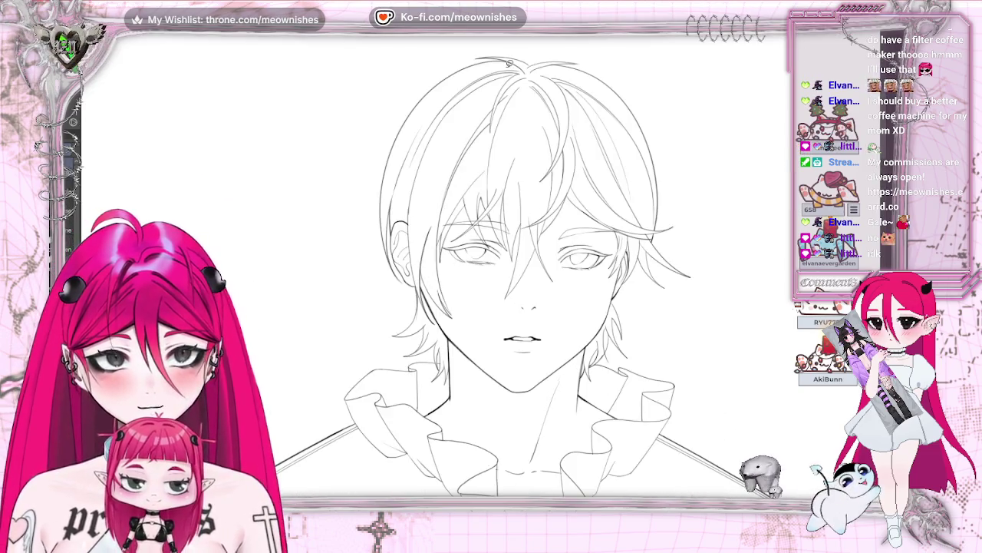
Draw a curve along the left hair, then lasso-transform it slightly left and down and deselect.
{"action": "left_click_drag", "start_coordinate": [482, 57], "coordinate": [327, 239]}
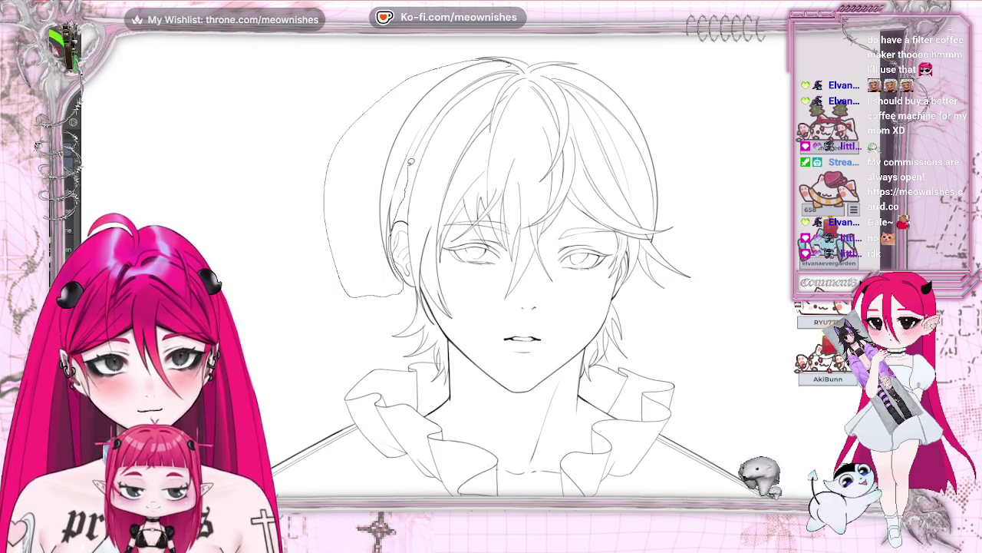
{"action": "left_click_drag", "start_coordinate": [418, 142], "coordinate": [514, 56]}
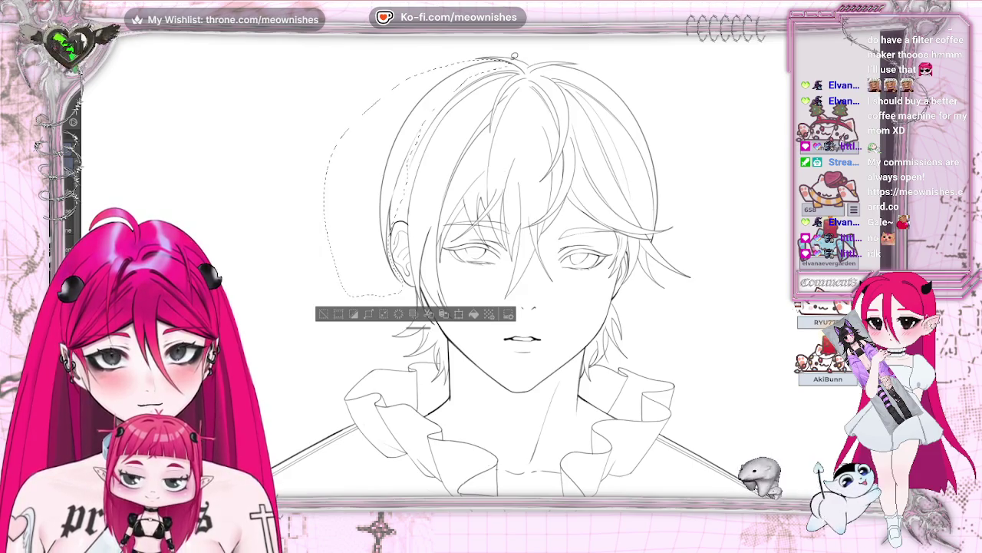
{"action": "left_click", "coordinate": [461, 315]}
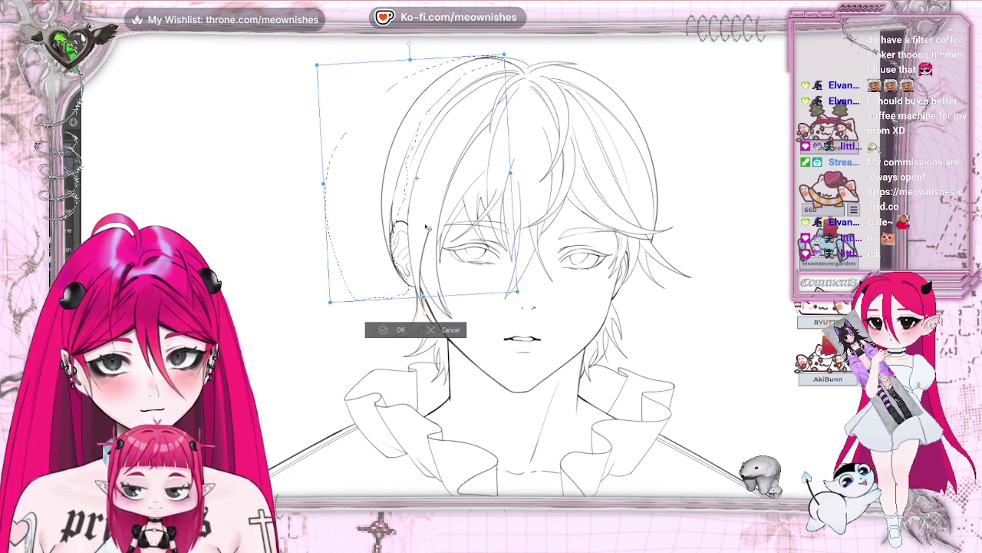
{"action": "left_click_drag", "start_coordinate": [428, 228], "coordinate": [423, 230]}
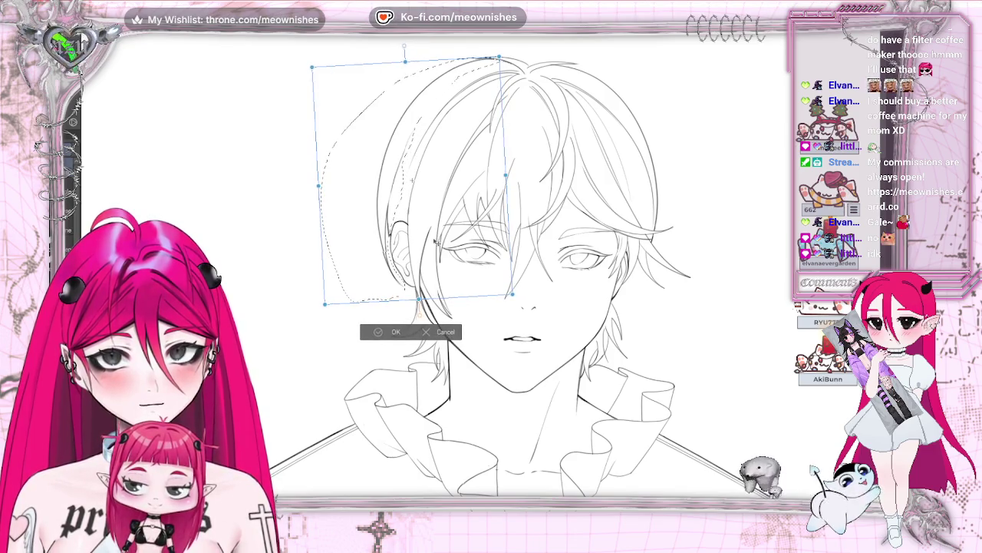
{"action": "left_click_drag", "start_coordinate": [443, 278], "coordinate": [441, 281]}
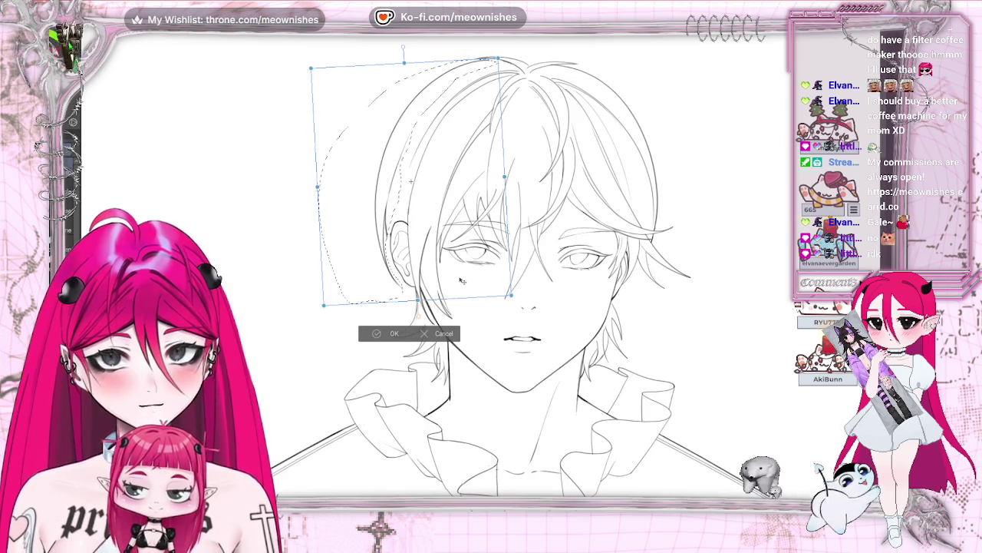
{"action": "left_click", "coordinate": [376, 333]}
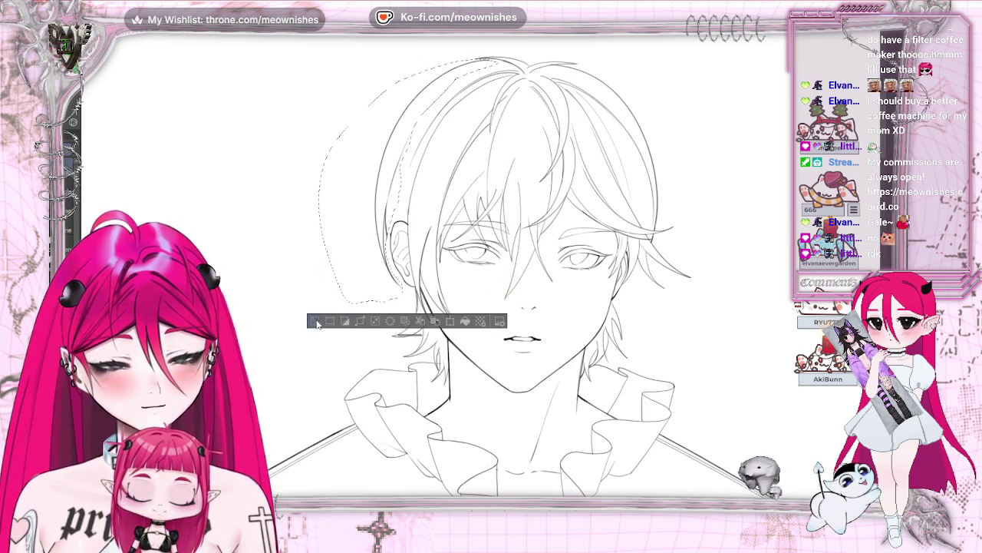
{"action": "left_click", "coordinate": [317, 323]}
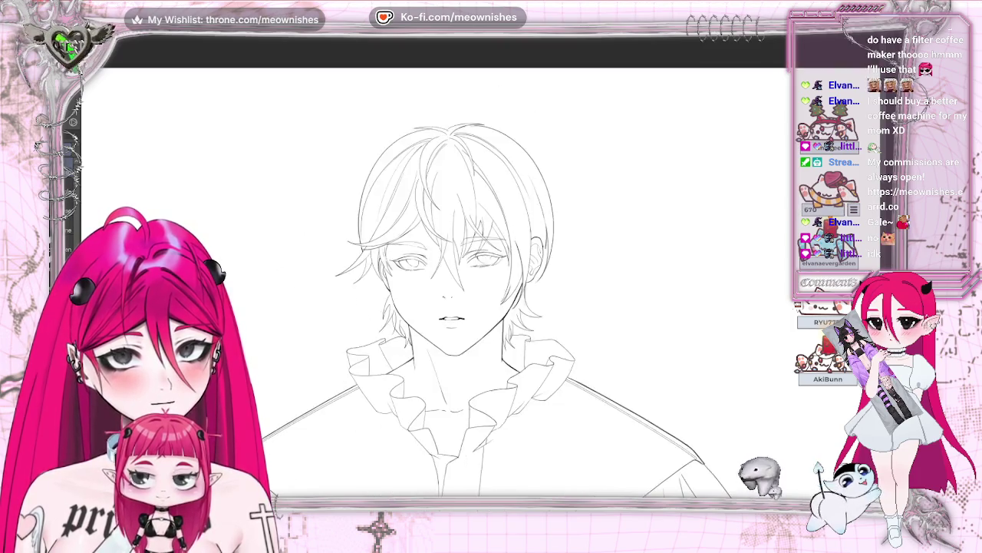
{"action": "scroll", "coordinate": [468, 307], "scroll_direction": "down", "scroll_amount": 5}
{"action": "key", "text": "h"}
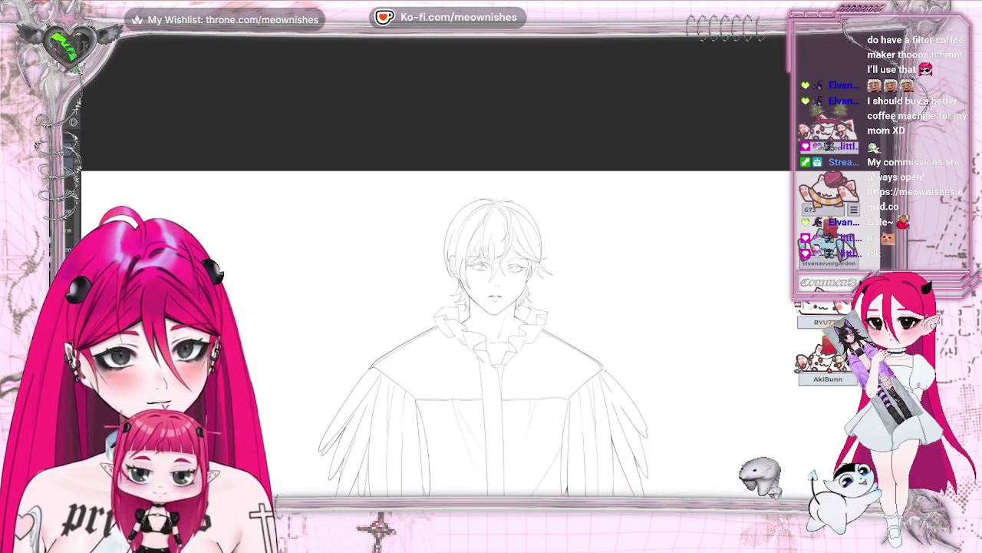
{"action": "scroll", "coordinate": [479, 254], "scroll_direction": "up", "scroll_amount": 5}
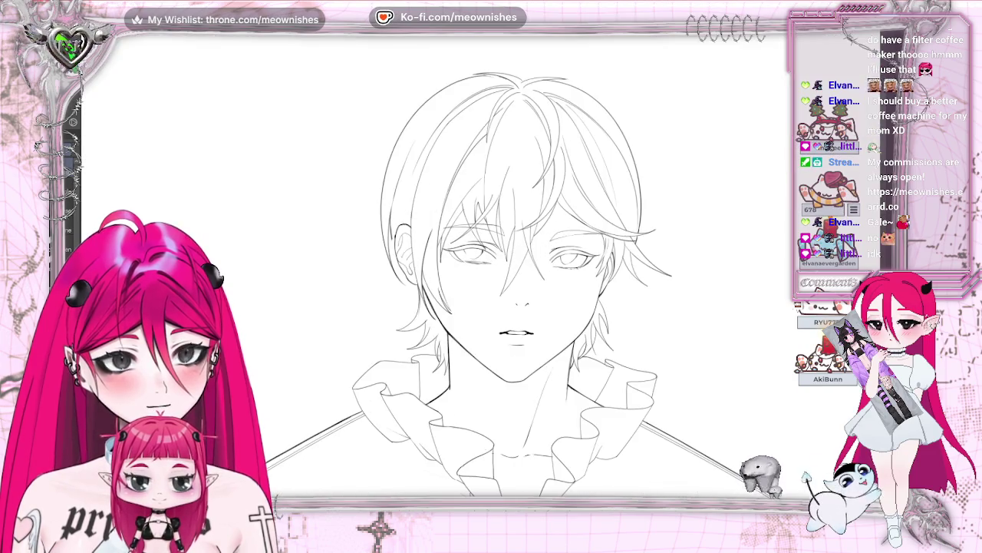
{"action": "key", "text": "h"}
{"action": "scroll", "coordinate": [475, 269], "scroll_direction": "up", "scroll_amount": 3}
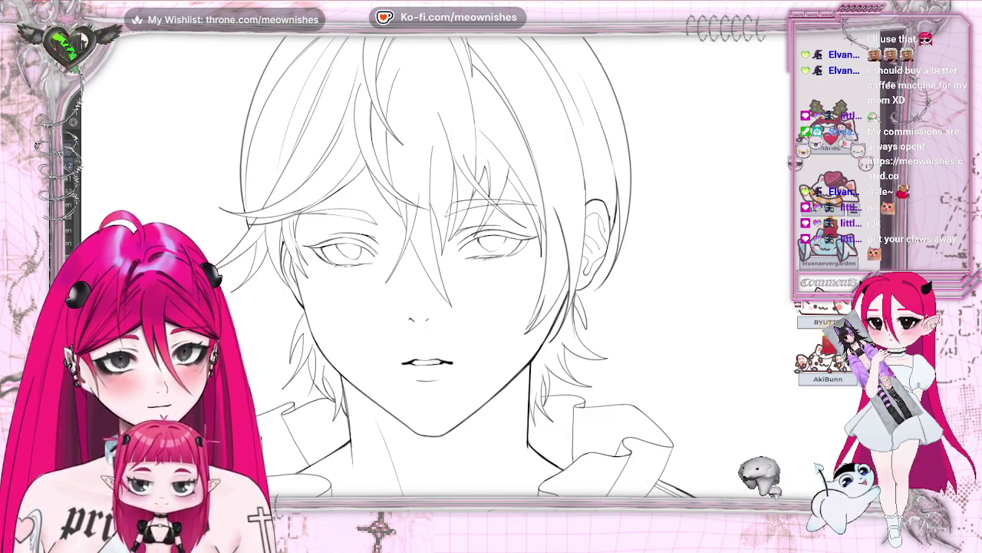
{"action": "key", "text": "h"}
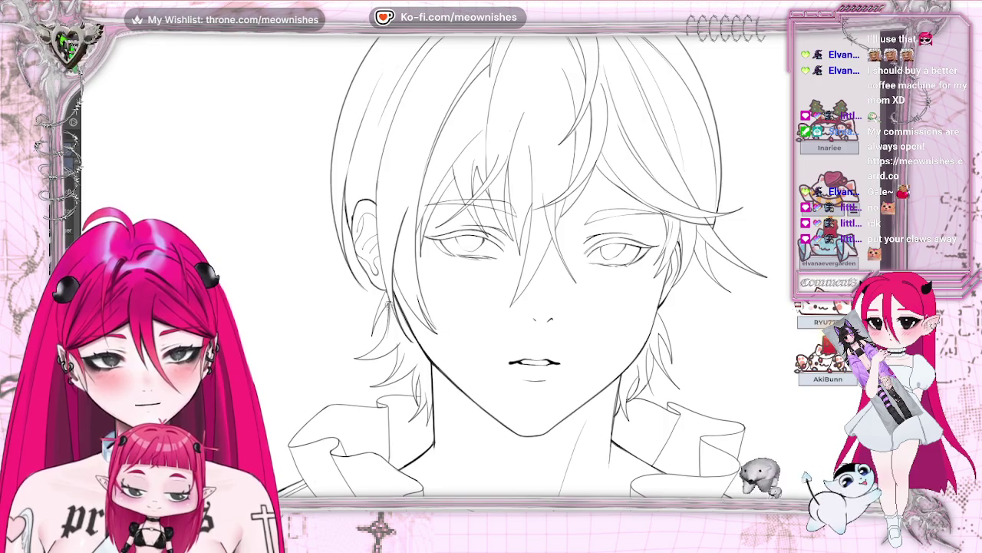
{"action": "left_click_drag", "start_coordinate": [386, 289], "coordinate": [429, 253]}
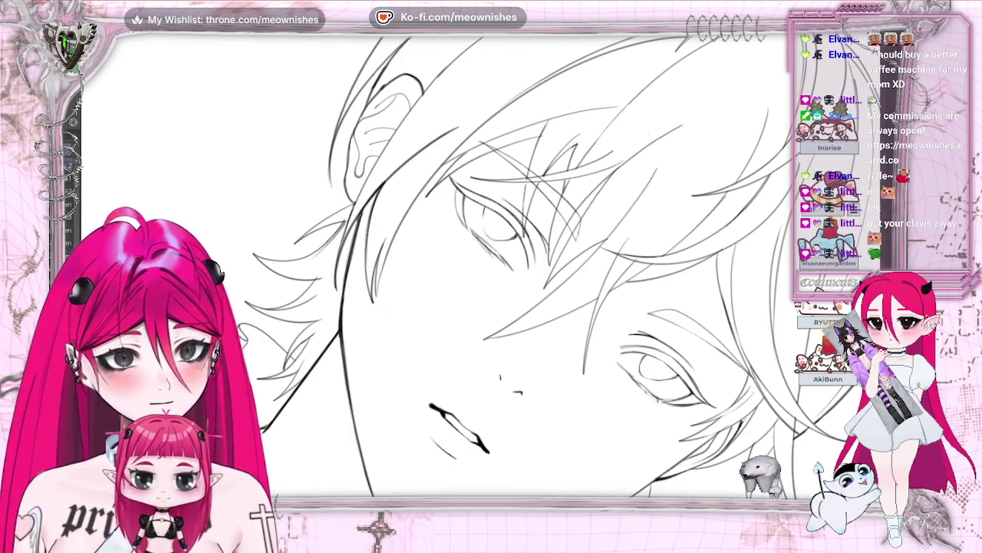
{"action": "key", "text": "ctrl+0"}
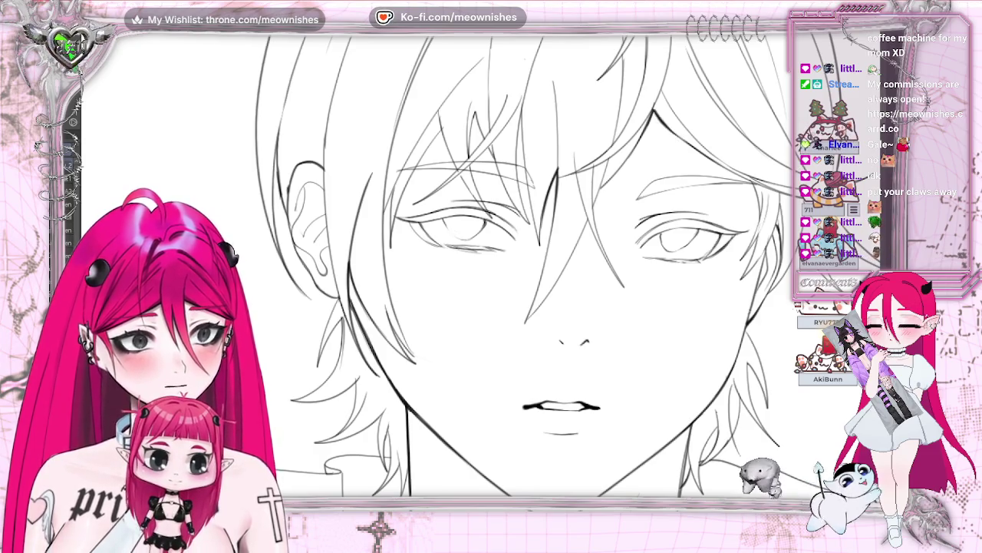
{"action": "key", "text": "h"}
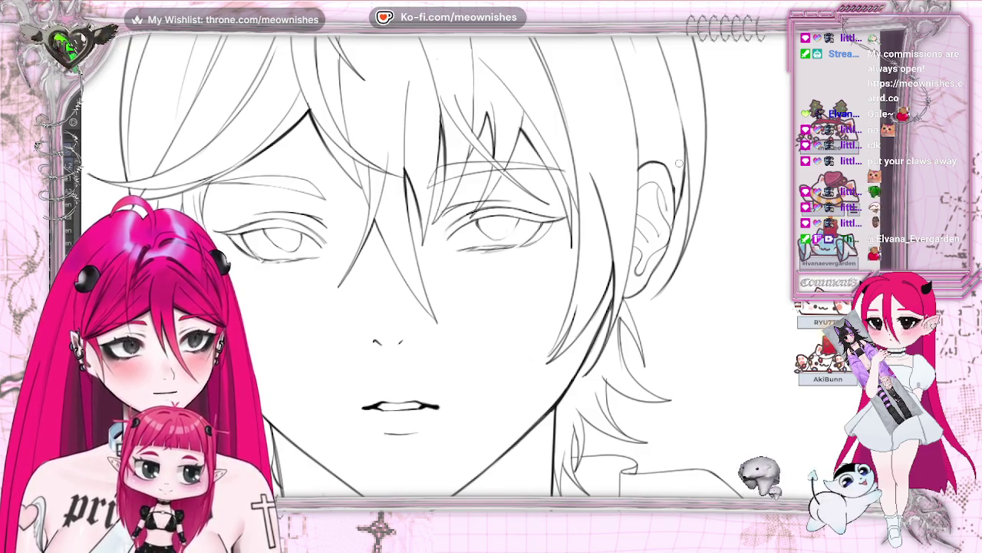
Zoom onto the head top, add two short strand strokes along the outline, rotating the view slightly.
{"action": "scroll", "coordinate": [446, 265], "scroll_direction": "up", "scroll_amount": 5}
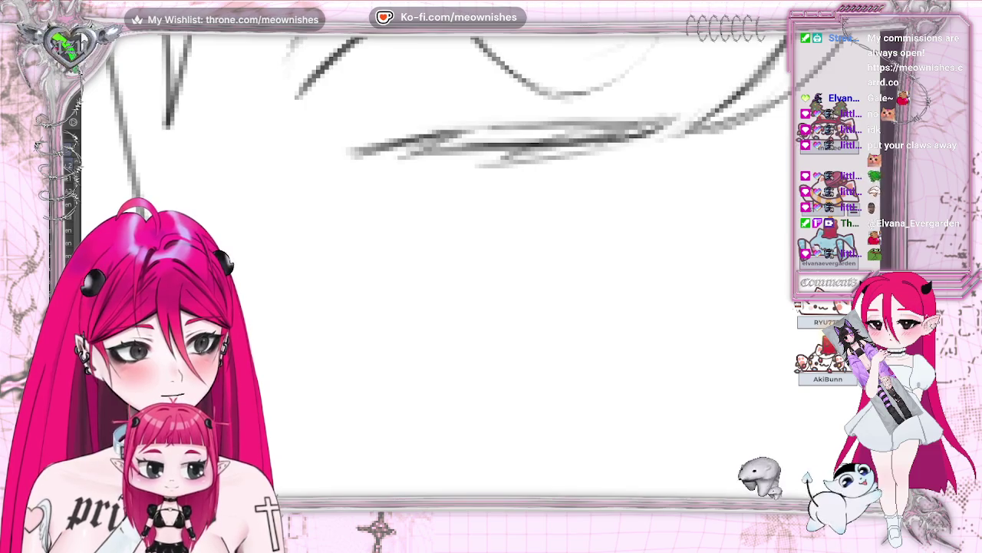
{"action": "scroll", "coordinate": [434, 265], "scroll_direction": "down", "scroll_amount": 5}
{"action": "scroll", "coordinate": [434, 265], "scroll_direction": "down", "scroll_amount": 2}
{"action": "scroll", "coordinate": [434, 265], "scroll_direction": "up", "scroll_amount": 2}
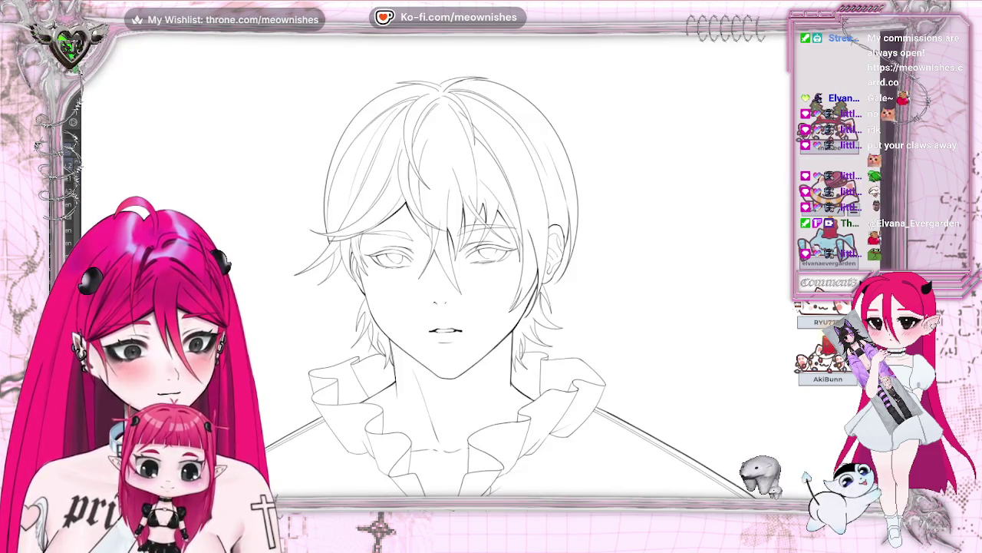
{"action": "scroll", "coordinate": [434, 265], "scroll_direction": "up", "scroll_amount": 1}
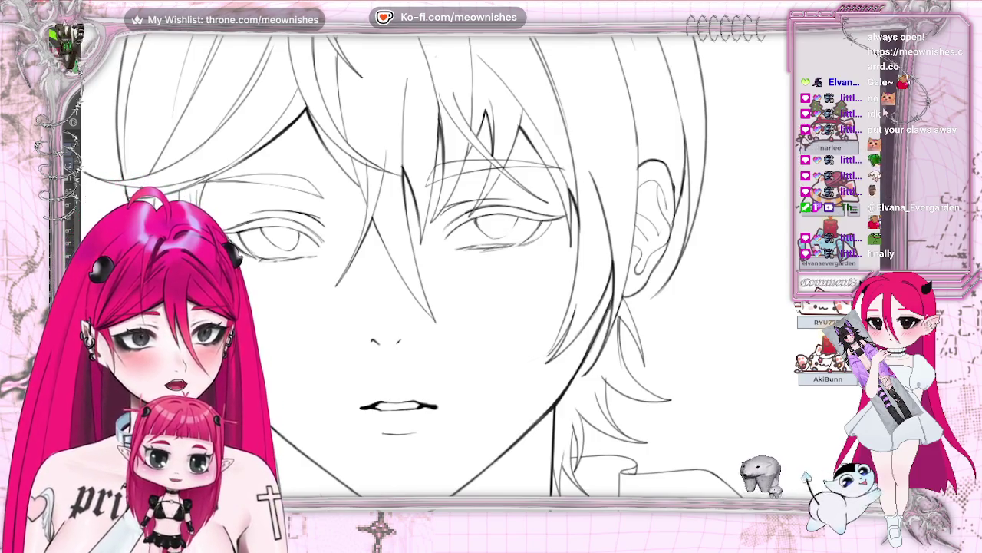
{"action": "scroll", "coordinate": [430, 265], "scroll_direction": "up", "scroll_amount": 3}
{"action": "scroll", "coordinate": [430, 264], "scroll_direction": "up", "scroll_amount": 2}
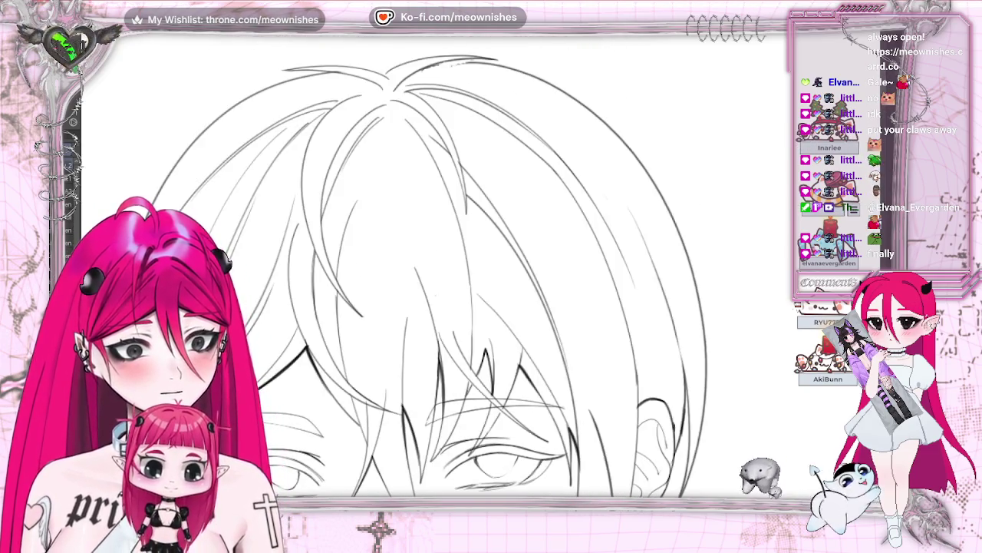
{"action": "scroll", "coordinate": [499, 276], "scroll_direction": "left", "scroll_amount": 3}
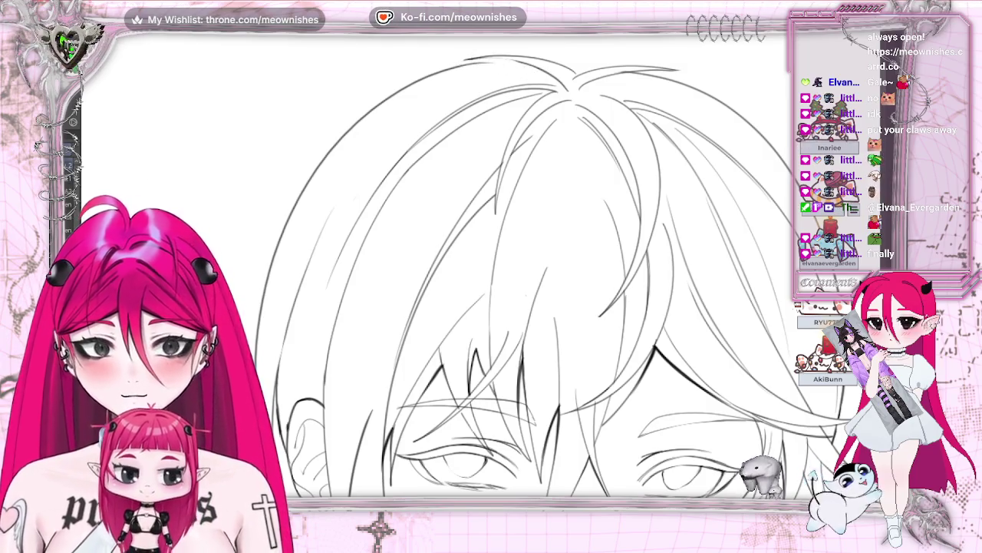
{"action": "left_click_drag", "start_coordinate": [476, 56], "coordinate": [527, 55]}
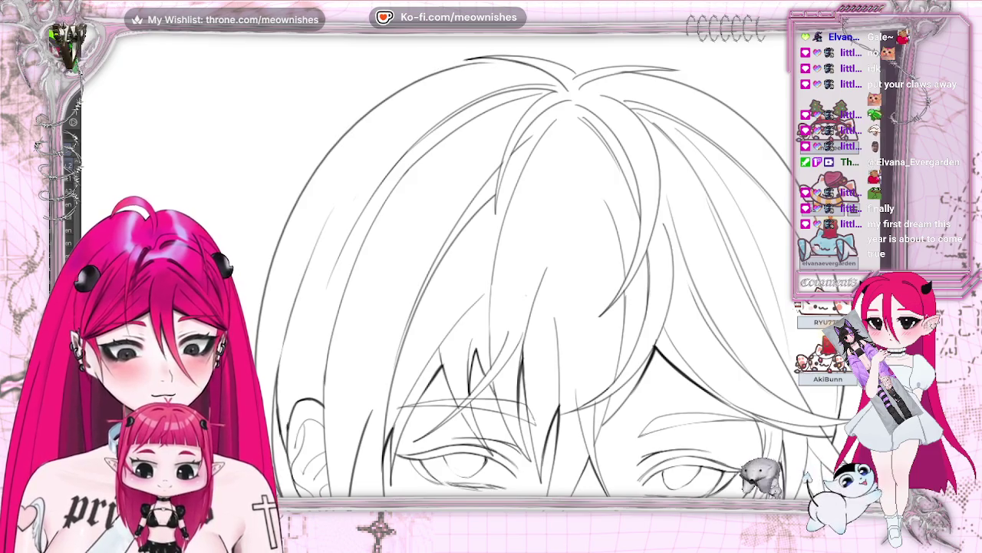
{"action": "left_click_drag", "start_coordinate": [492, 65], "coordinate": [432, 74]}
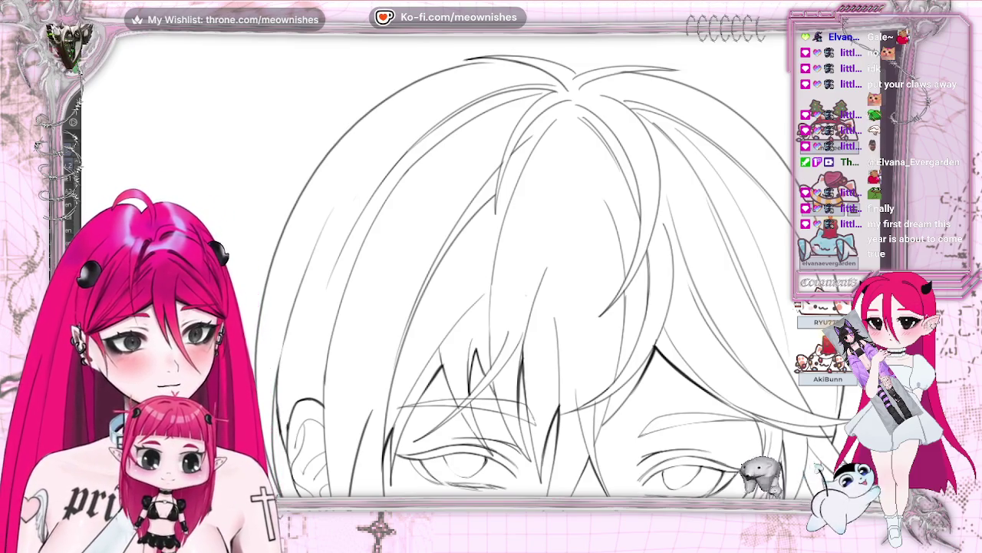
{"action": "key", "text": "minus"}
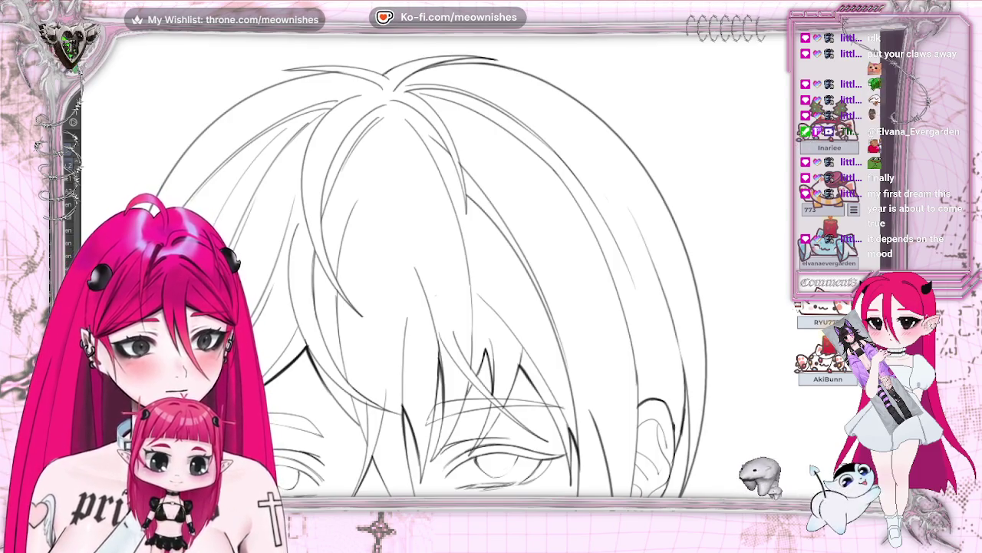
{"action": "scroll", "coordinate": [424, 51], "scroll_direction": "down", "scroll_amount": 1}
{"action": "scroll", "coordinate": [425, 51], "scroll_direction": "down", "scroll_amount": 1}
{"action": "scroll", "coordinate": [424, 52], "scroll_direction": "down", "scroll_amount": 2}
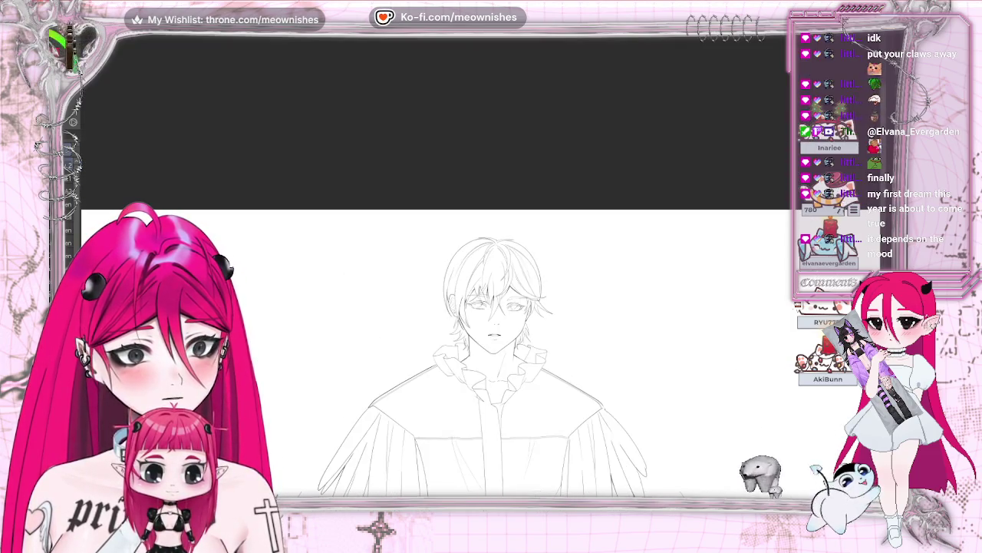
Pan and scroll the view down to show the collar and shoulders below the face.
{"action": "scroll", "coordinate": [491, 341], "scroll_direction": "right", "scroll_amount": 1}
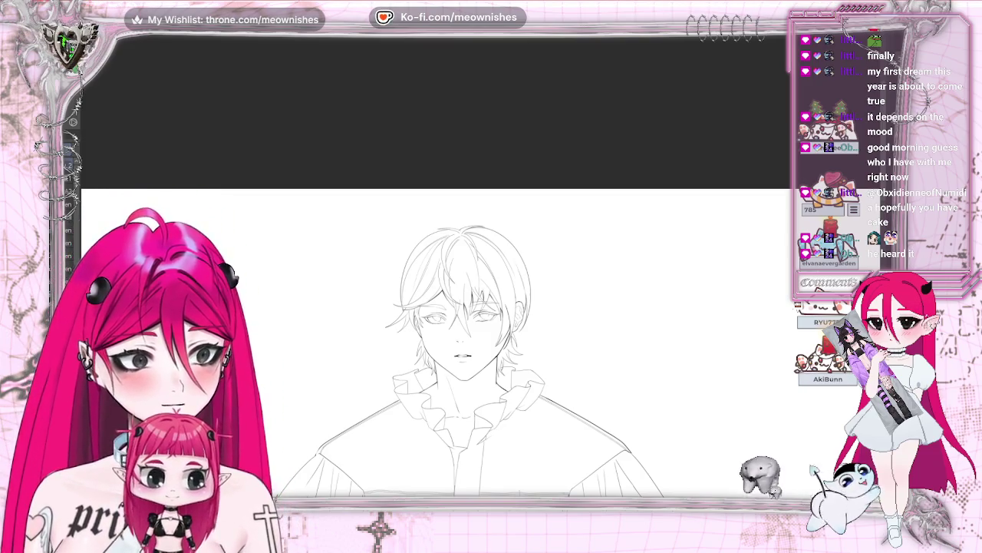
{"action": "scroll", "coordinate": [445, 338], "scroll_direction": "up", "scroll_amount": 3}
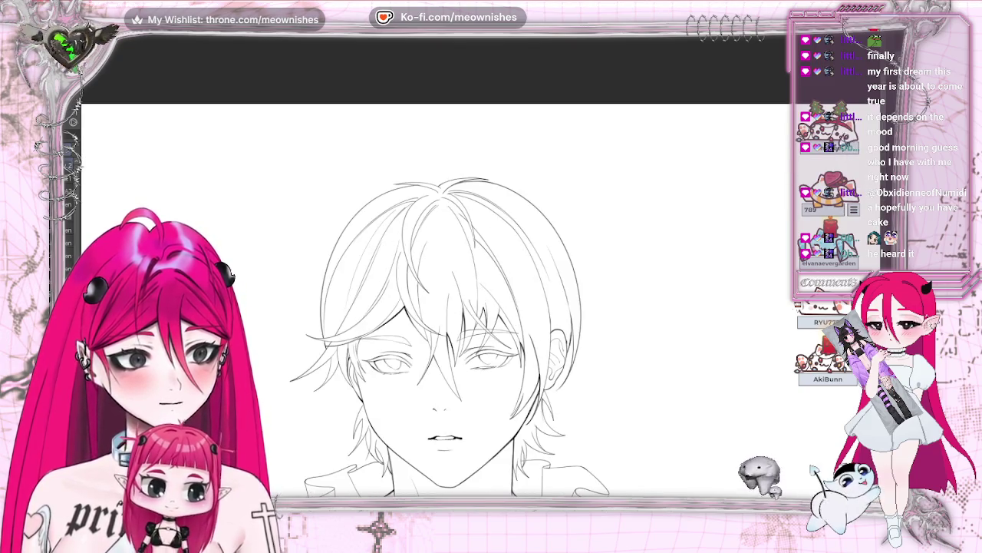
{"action": "scroll", "coordinate": [445, 307], "scroll_direction": "down", "scroll_amount": 5}
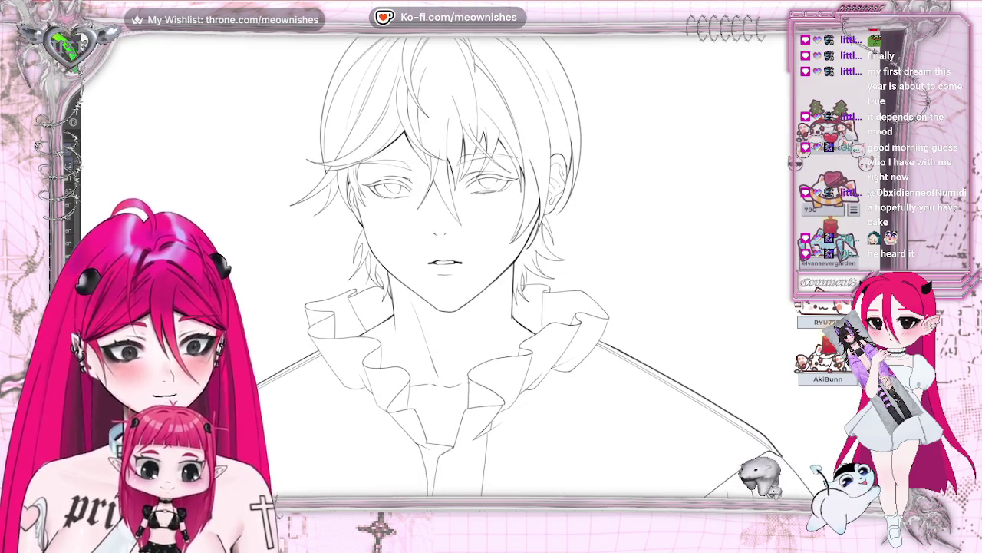
Lasso the right-side eye, move it slightly lower with Transform, then deselect and unflip the view.
{"action": "left_click_drag", "start_coordinate": [395, 115], "coordinate": [354, 220]}
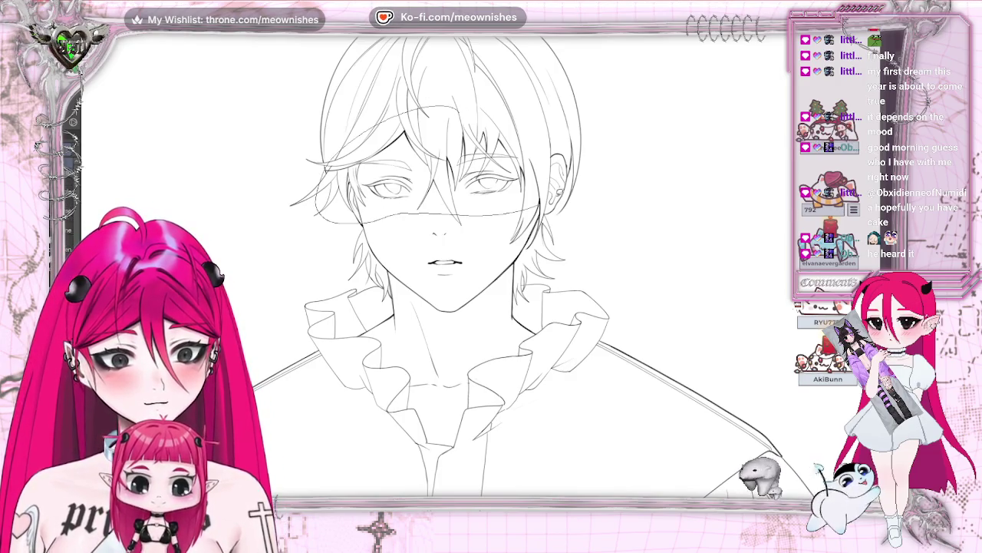
{"action": "left_click_drag", "start_coordinate": [441, 100], "coordinate": [322, 196]}
{"action": "key", "text": "h"}
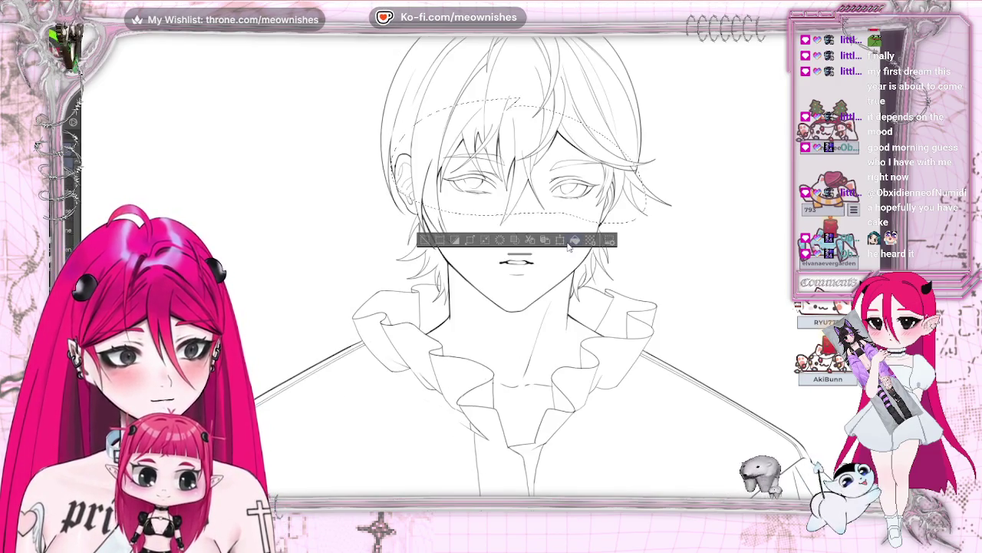
{"action": "left_click", "coordinate": [562, 243]}
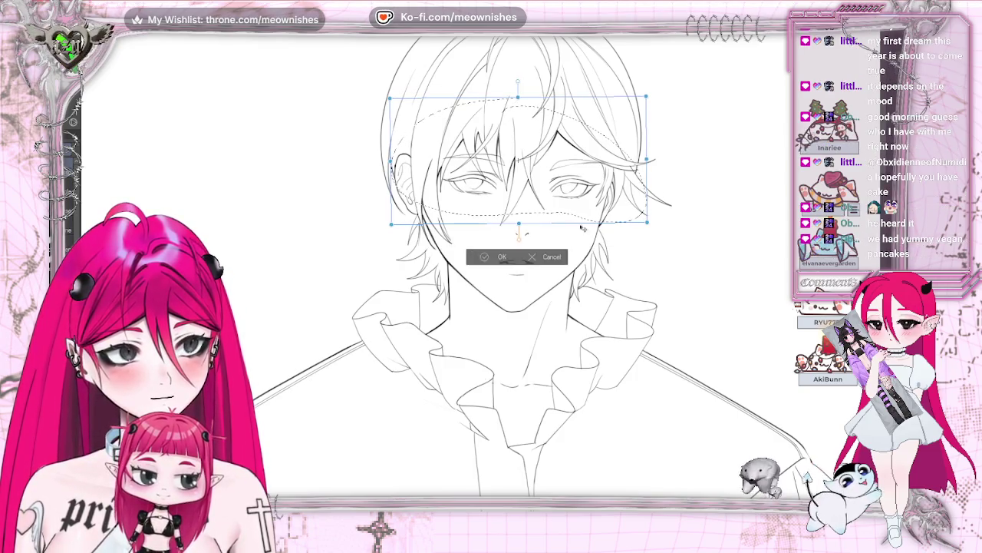
{"action": "left_click", "coordinate": [536, 261]}
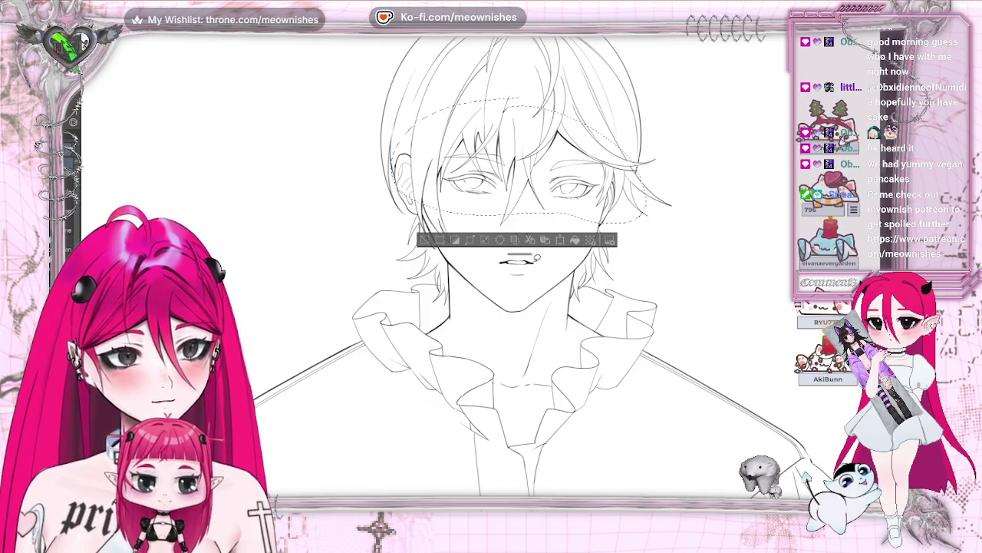
{"action": "left_click", "coordinate": [425, 240]}
{"action": "key", "text": "ctrl+z"}
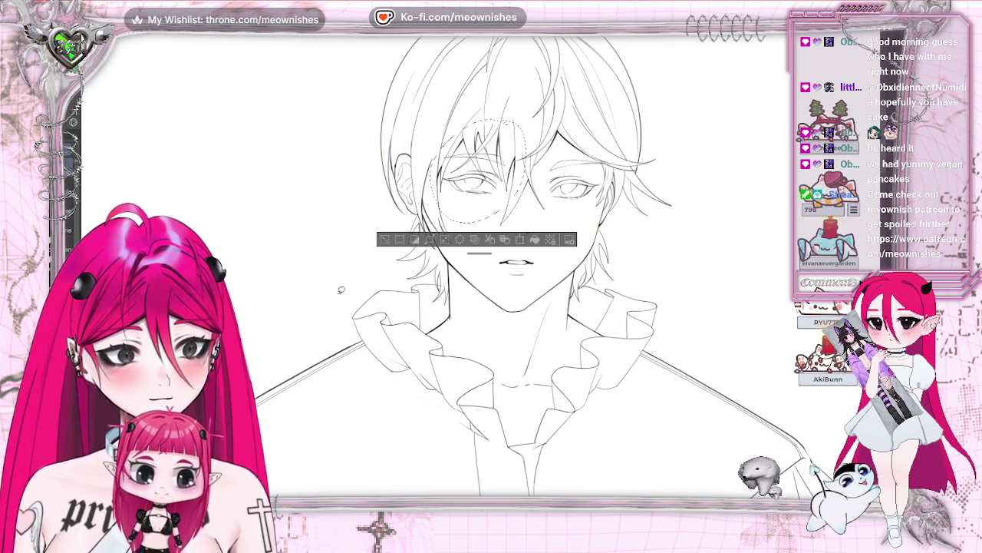
{"action": "left_click", "coordinate": [520, 240]}
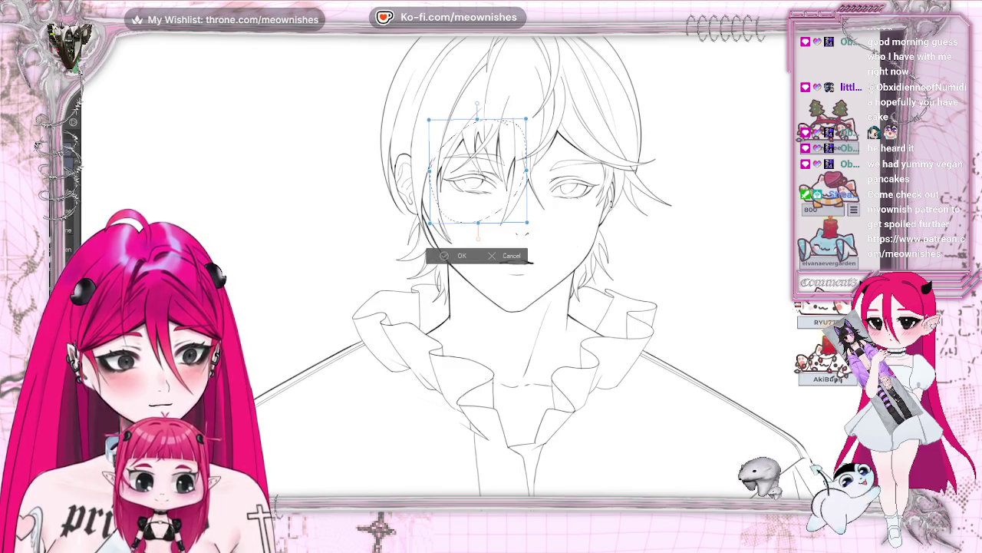
{"action": "left_click_drag", "start_coordinate": [497, 208], "coordinate": [497, 219]}
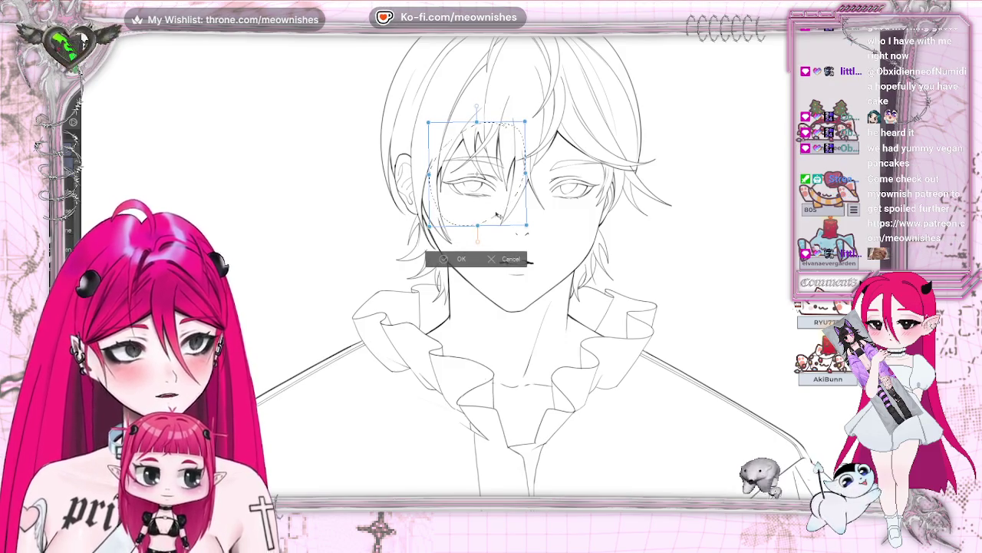
{"action": "key", "text": "Return"}
{"action": "left_click", "coordinate": [385, 244]}
{"action": "key", "text": "h"}
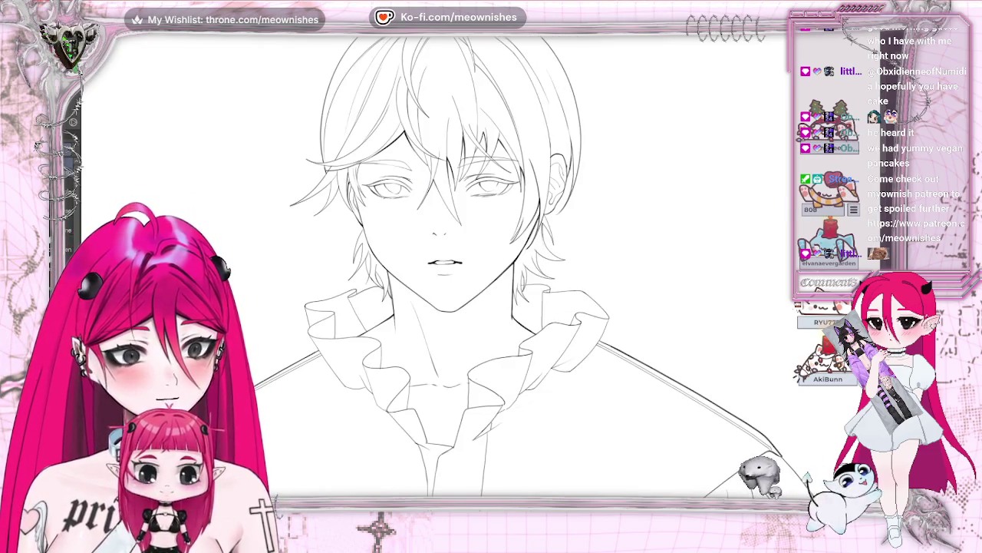
Zoom in, sketch a faint guide arc beside the face, and lasso the right eye with nearby hair.
{"action": "key", "text": "ctrl+plus"}
{"action": "left_click_drag", "start_coordinate": [674, 46], "coordinate": [542, 494]}
{"action": "left_click_drag", "start_coordinate": [430, 47], "coordinate": [418, 138]}
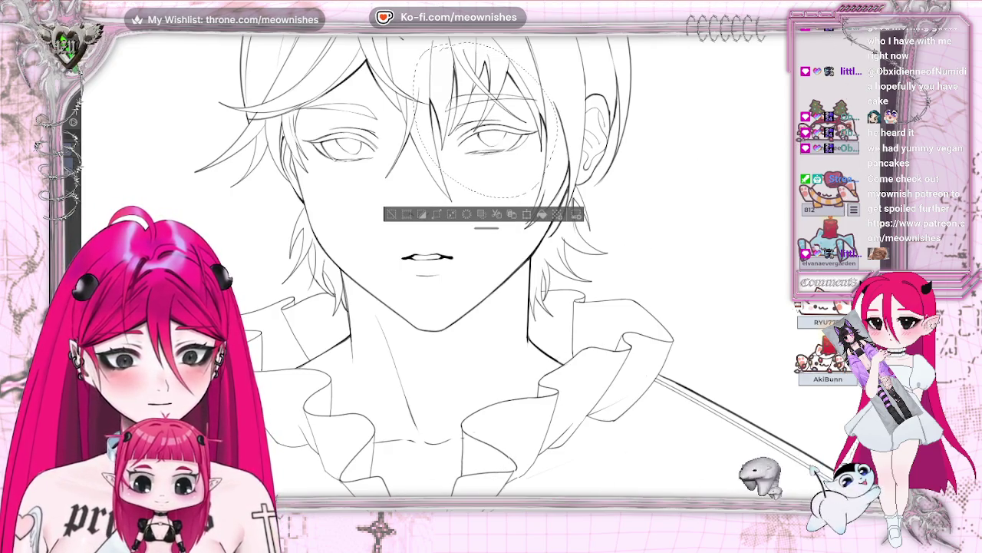
Deselect, draw and undo a large guide arc, then check the face mirrored and flip back.
{"action": "key", "text": "ctrl+d"}
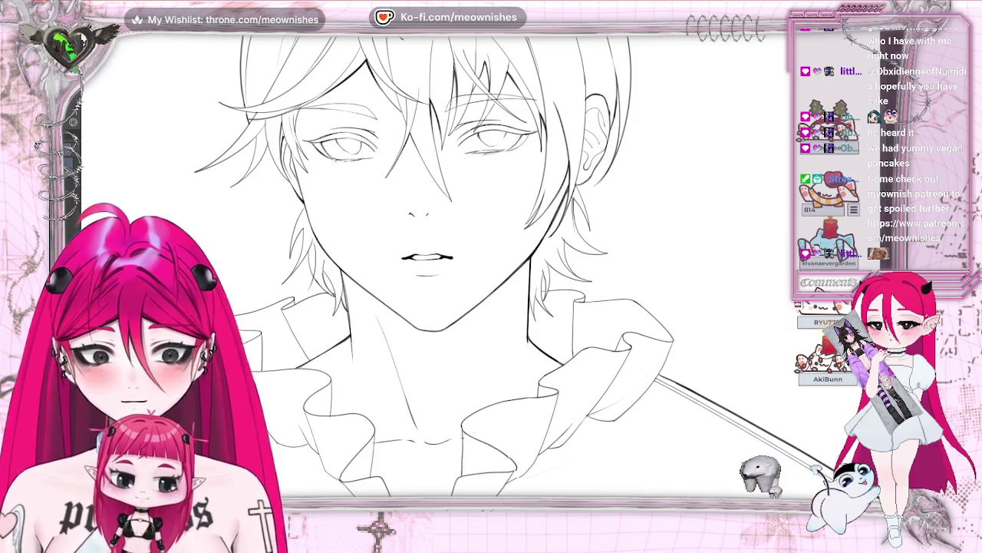
{"action": "left_click_drag", "start_coordinate": [584, 38], "coordinate": [598, 491]}
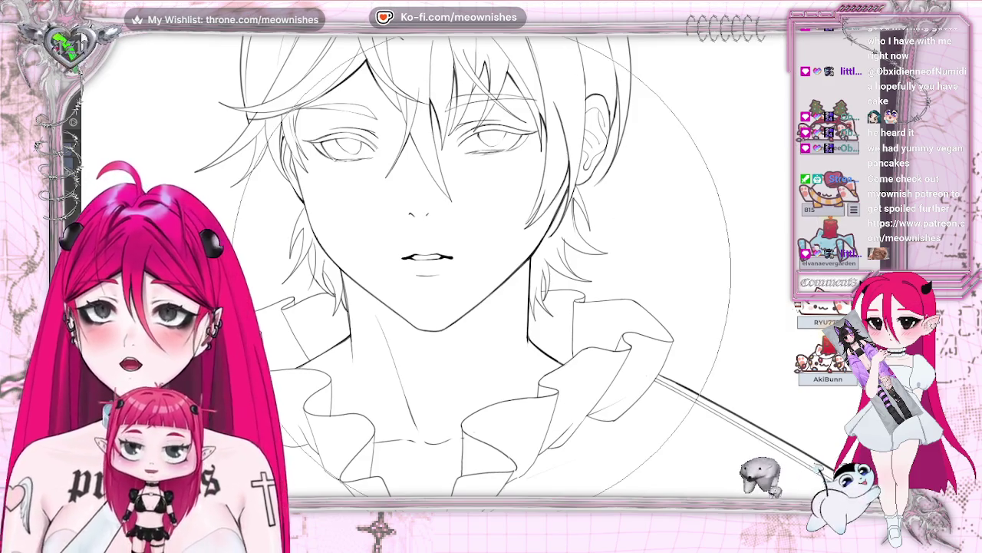
{"action": "key", "text": "ctrl+z"}
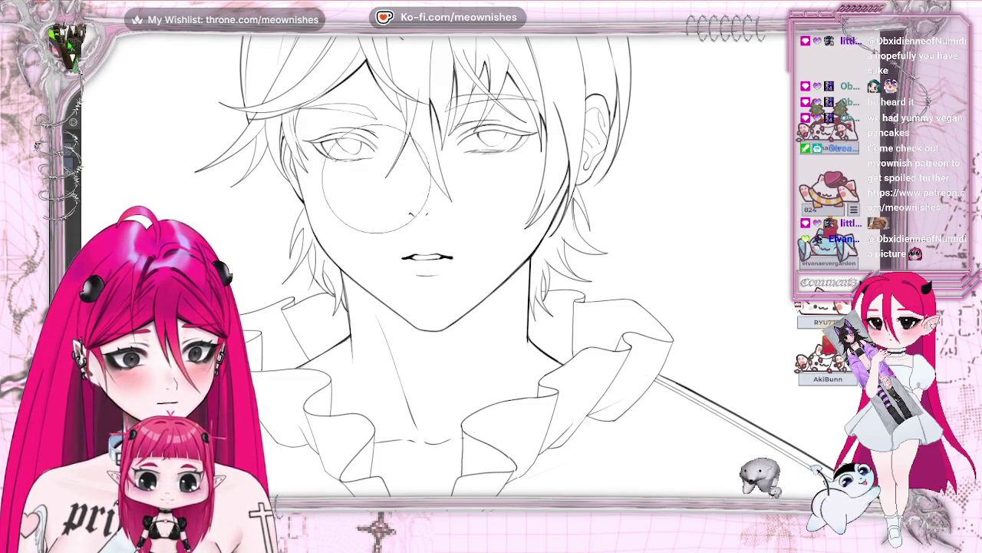
{"action": "key", "text": "h"}
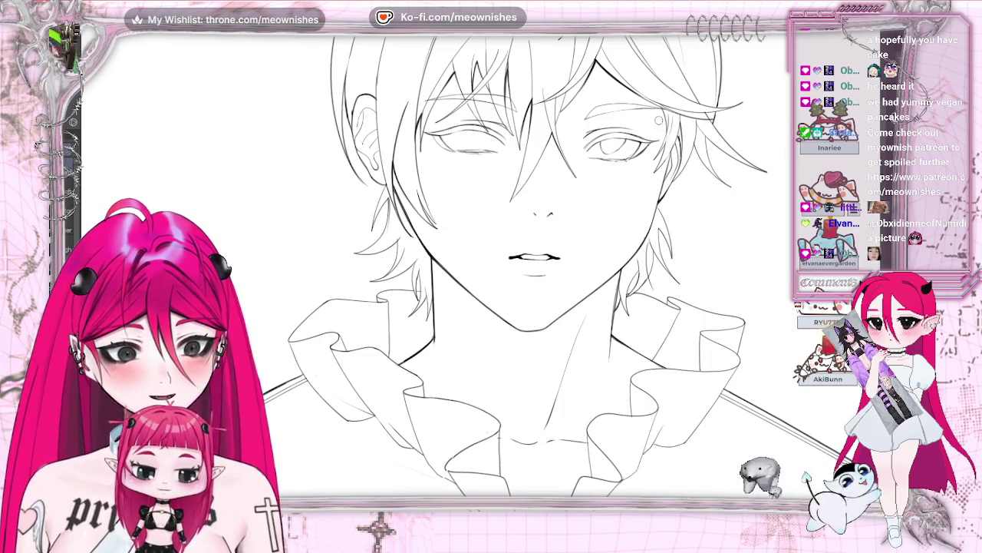
{"action": "key", "text": "h"}
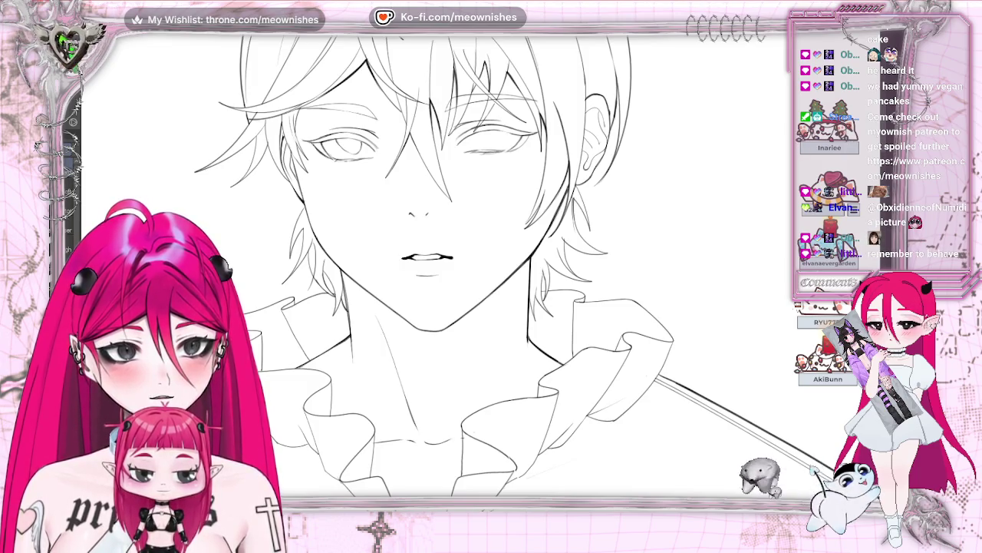
{"action": "scroll", "coordinate": [430, 261], "scroll_direction": "down", "scroll_amount": 5}
{"action": "scroll", "coordinate": [430, 261], "scroll_direction": "up", "scroll_amount": 5}
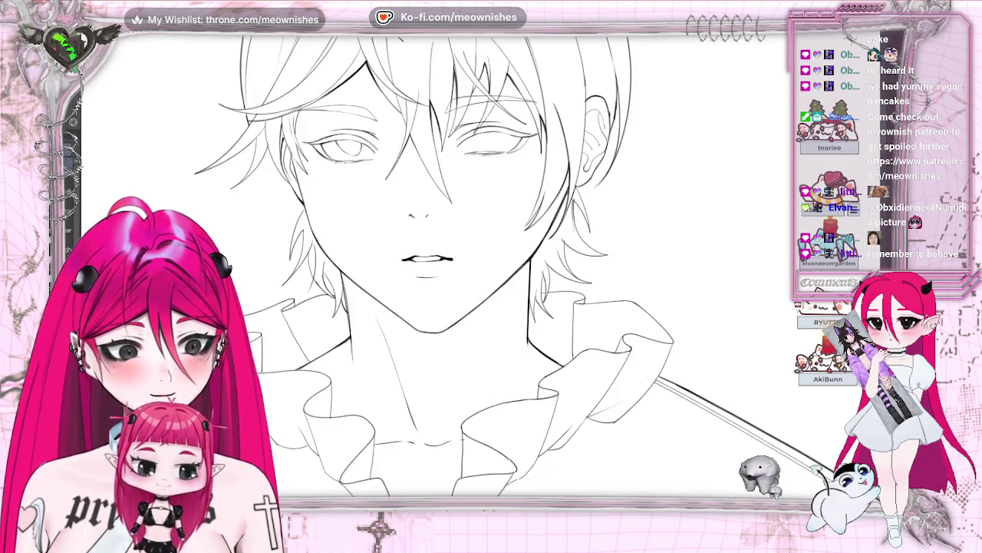
{"action": "scroll", "coordinate": [474, 271], "scroll_direction": "up", "scroll_amount": 2}
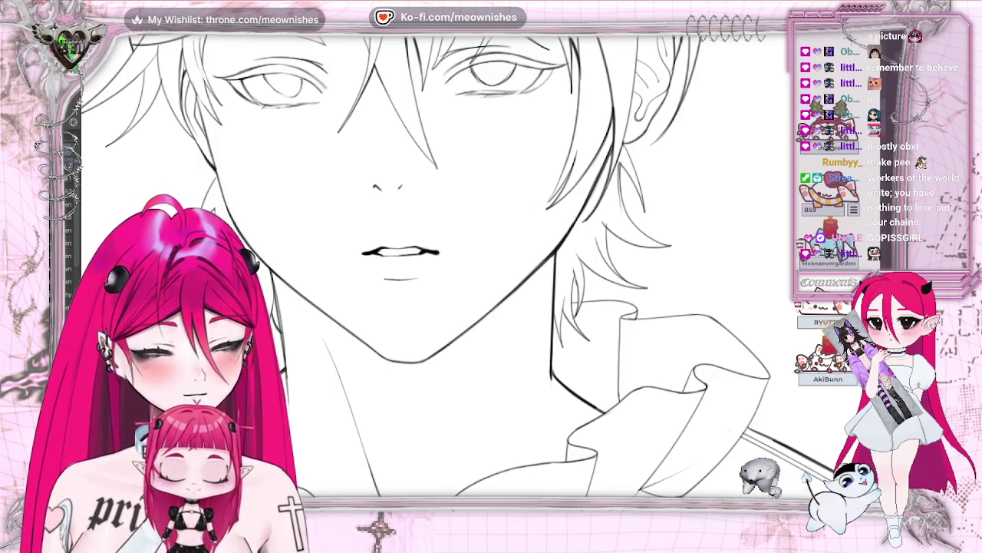
{"action": "key", "text": "ctrl+0"}
{"action": "scroll", "coordinate": [476, 307], "scroll_direction": "up", "scroll_amount": 3}
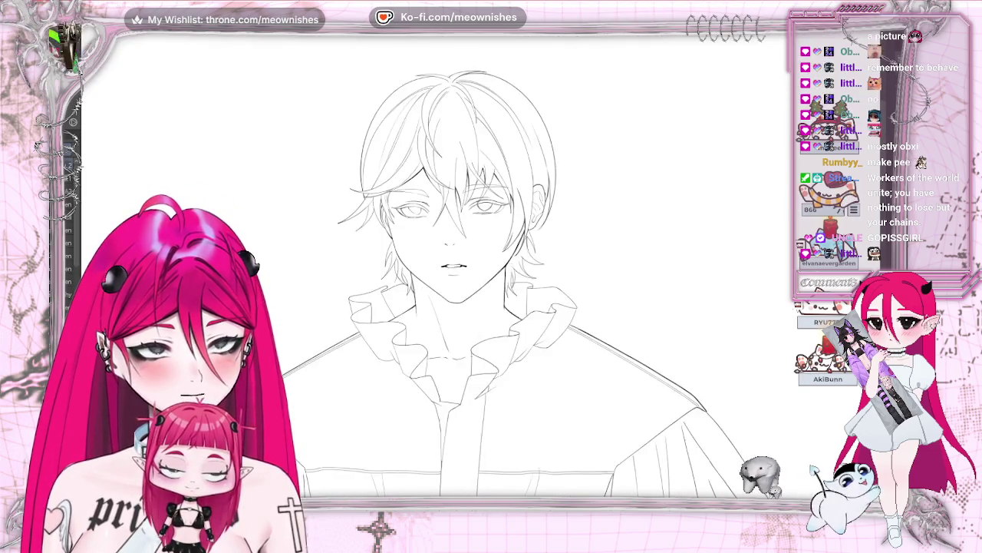
{"action": "scroll", "coordinate": [476, 307], "scroll_direction": "down", "scroll_amount": 2}
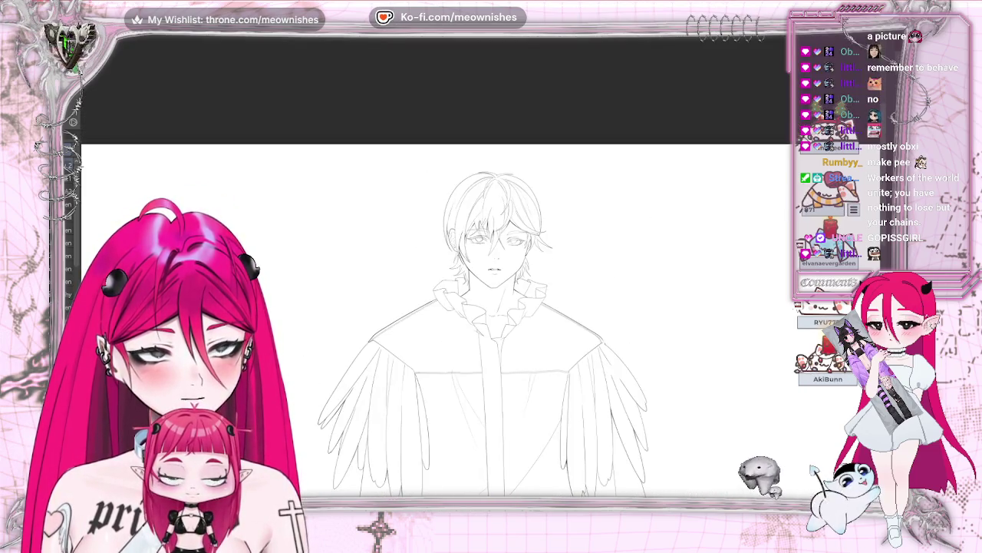
{"action": "scroll", "coordinate": [499, 230], "scroll_direction": "up", "scroll_amount": 3}
{"action": "key", "text": "h"}
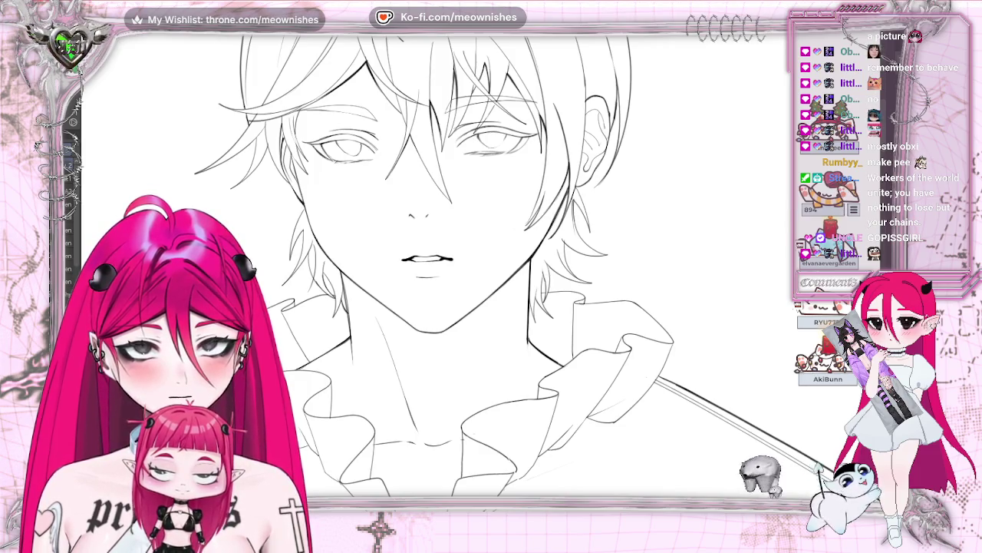
{"action": "key", "text": "h"}
{"action": "scroll", "coordinate": [492, 261], "scroll_direction": "down", "scroll_amount": 2}
{"action": "scroll", "coordinate": [491, 261], "scroll_direction": "up", "scroll_amount": 2}
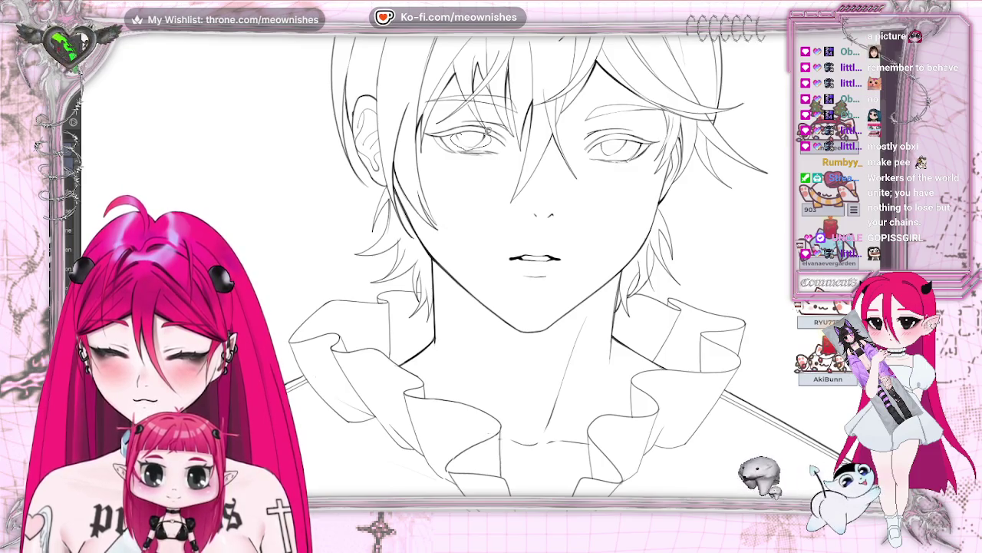
{"action": "left_click", "coordinate": [467, 170]}
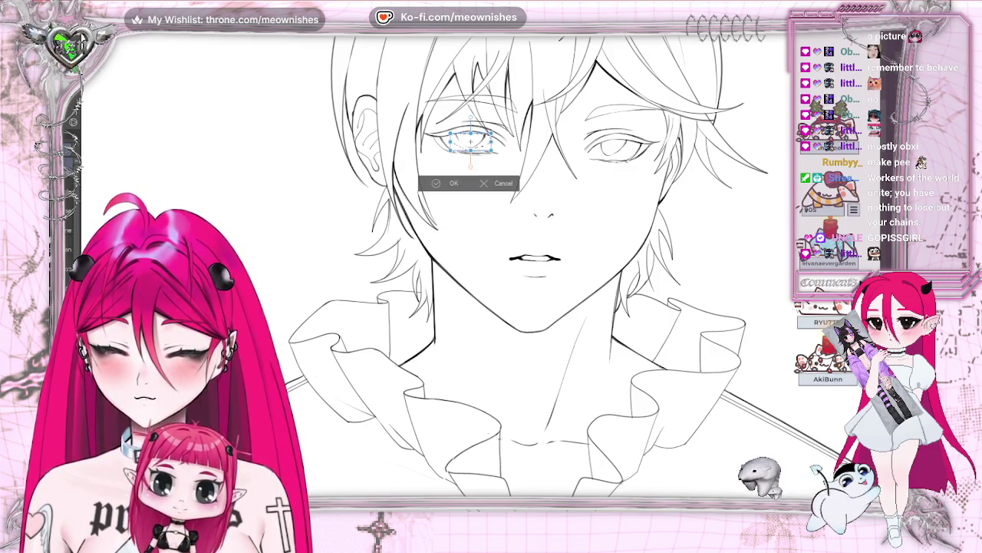
{"action": "left_click_drag", "start_coordinate": [471, 164], "coordinate": [474, 151]}
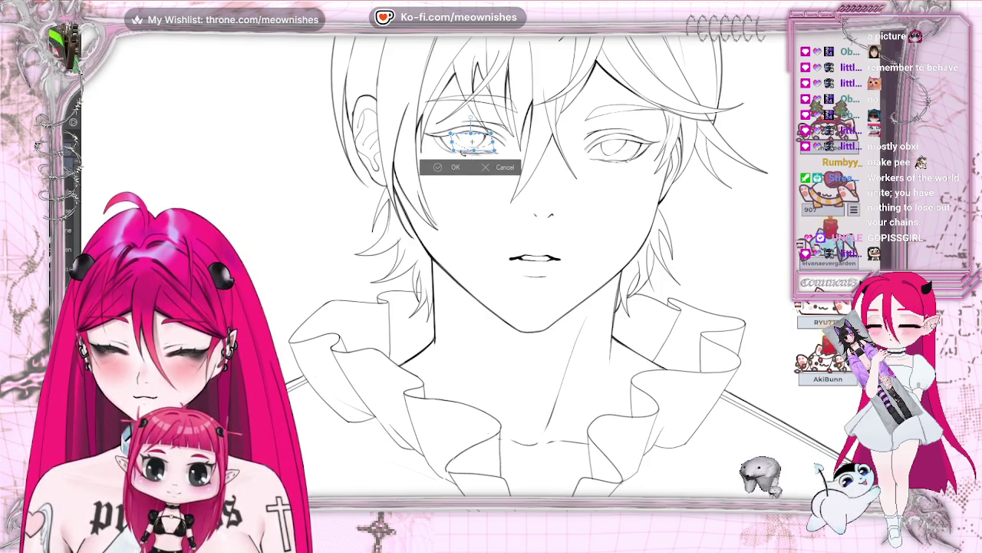
{"action": "left_click", "coordinate": [435, 168]}
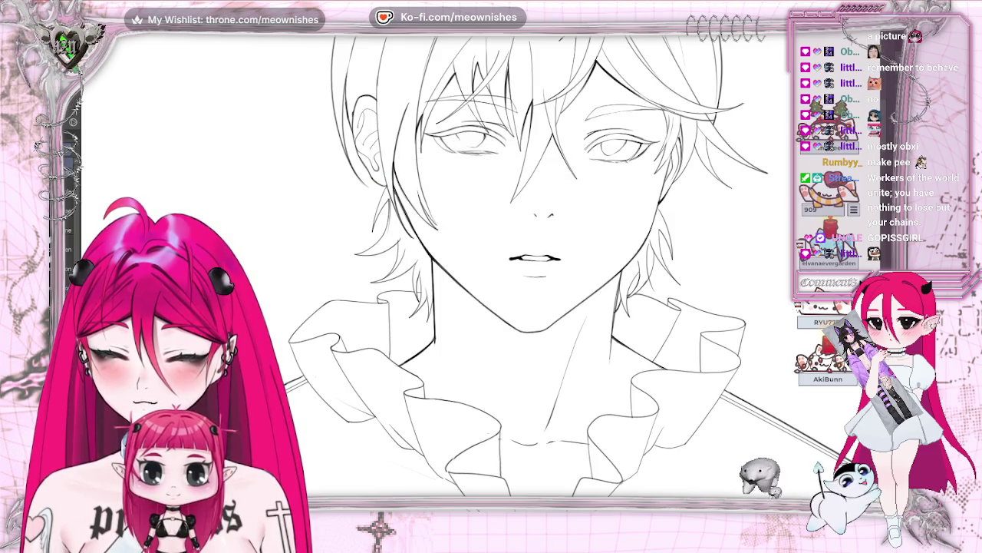
{"action": "scroll", "coordinate": [482, 275], "scroll_direction": "up", "scroll_amount": 2}
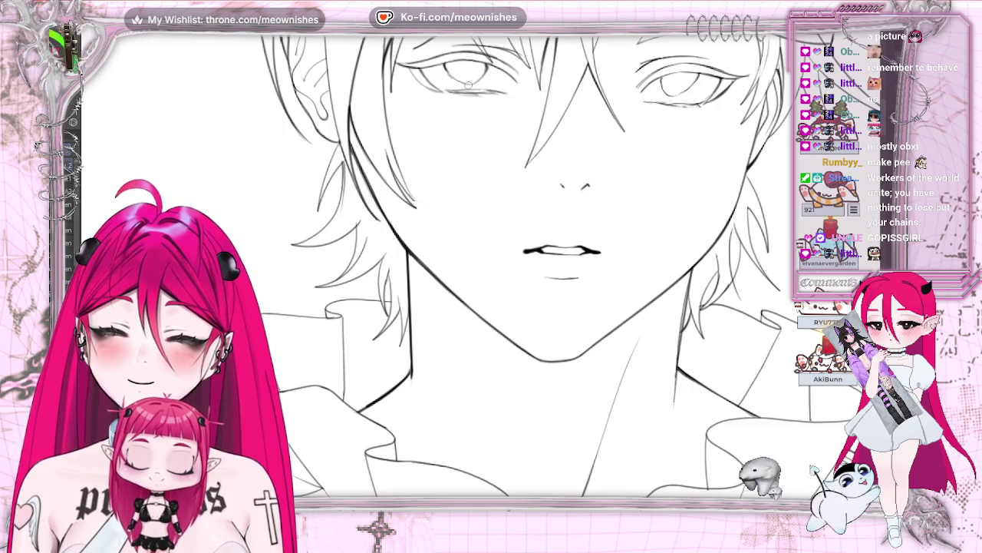
{"action": "scroll", "coordinate": [491, 269], "scroll_direction": "right", "scroll_amount": 3}
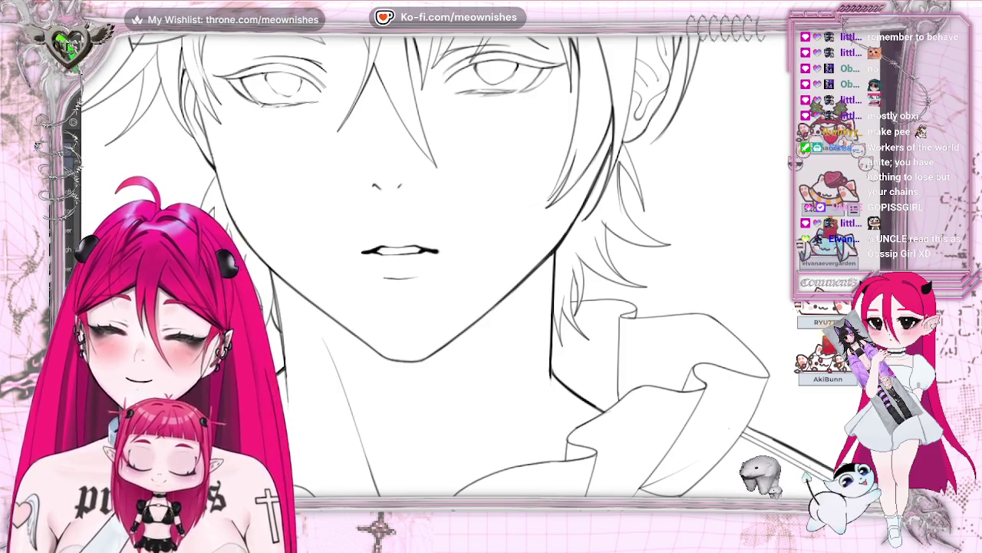
{"action": "scroll", "coordinate": [429, 265], "scroll_direction": "up", "scroll_amount": 2}
{"action": "scroll", "coordinate": [430, 265], "scroll_direction": "up", "scroll_amount": 1}
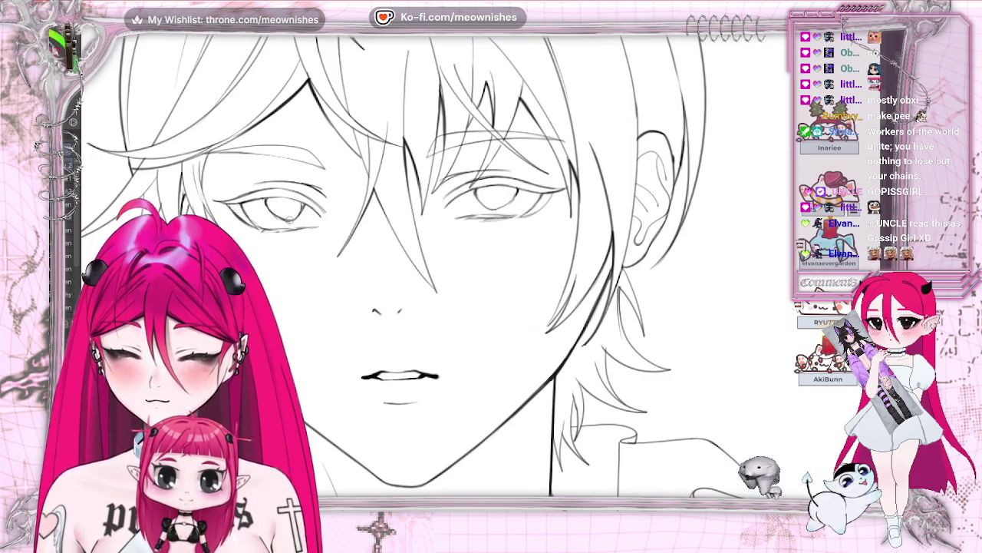
{"action": "scroll", "coordinate": [437, 268], "scroll_direction": "down", "scroll_amount": 2}
{"action": "scroll", "coordinate": [438, 269], "scroll_direction": "down", "scroll_amount": 3}
{"action": "scroll", "coordinate": [437, 269], "scroll_direction": "down", "scroll_amount": 2}
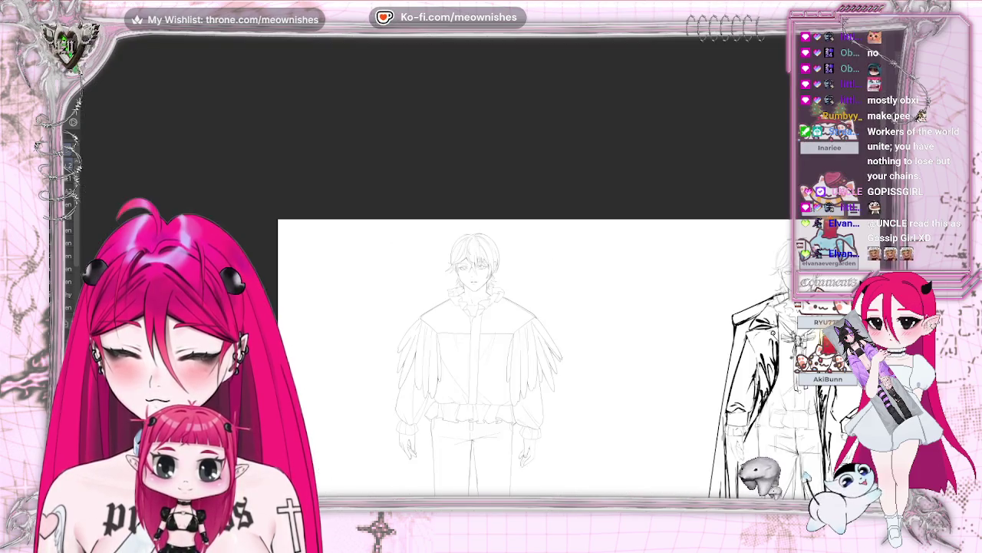
{"action": "scroll", "coordinate": [475, 265], "scroll_direction": "up", "scroll_amount": 2}
{"action": "scroll", "coordinate": [474, 265], "scroll_direction": "up", "scroll_amount": 3}
{"action": "scroll", "coordinate": [475, 265], "scroll_direction": "up", "scroll_amount": 2}
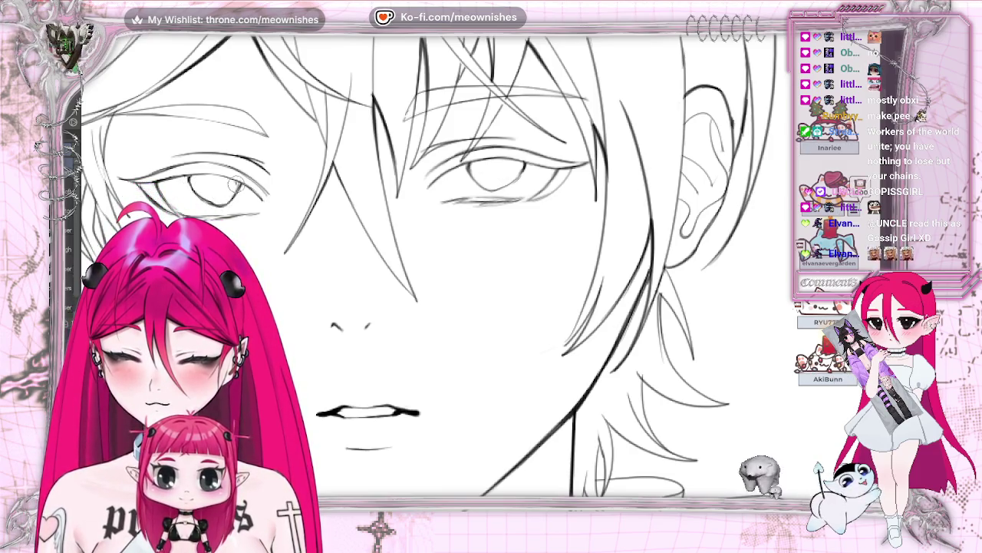
{"action": "left_click_drag", "start_coordinate": [257, 173], "coordinate": [483, 173]}
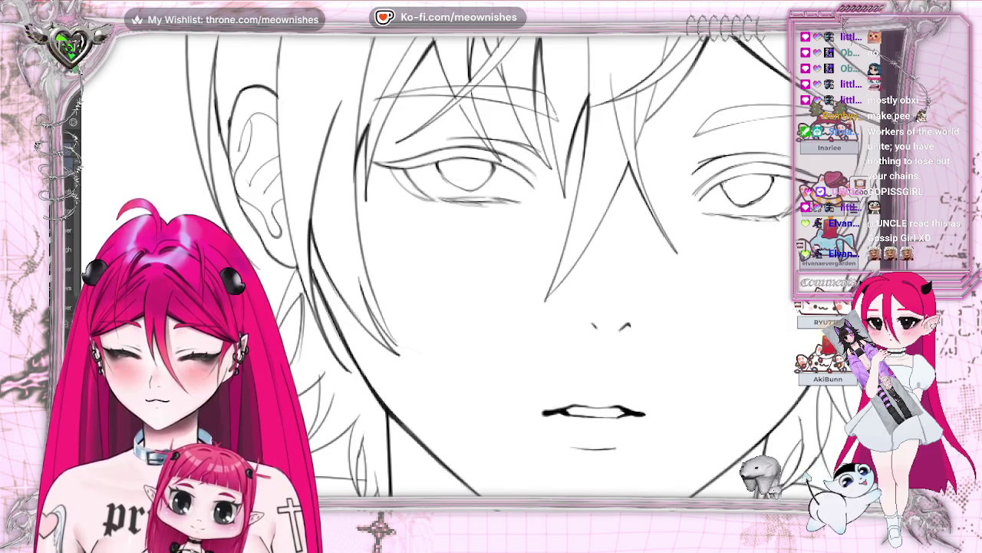
{"action": "left_click_drag", "start_coordinate": [591, 307], "coordinate": [417, 307]}
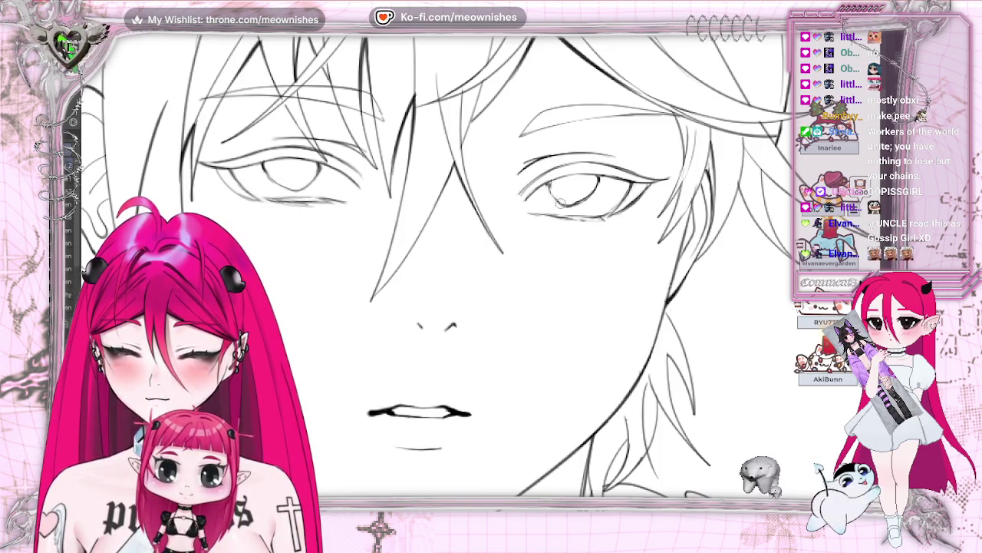
{"action": "scroll", "coordinate": [560, 203], "scroll_direction": "down", "scroll_amount": 5}
{"action": "scroll", "coordinate": [560, 204], "scroll_direction": "down", "scroll_amount": 3}
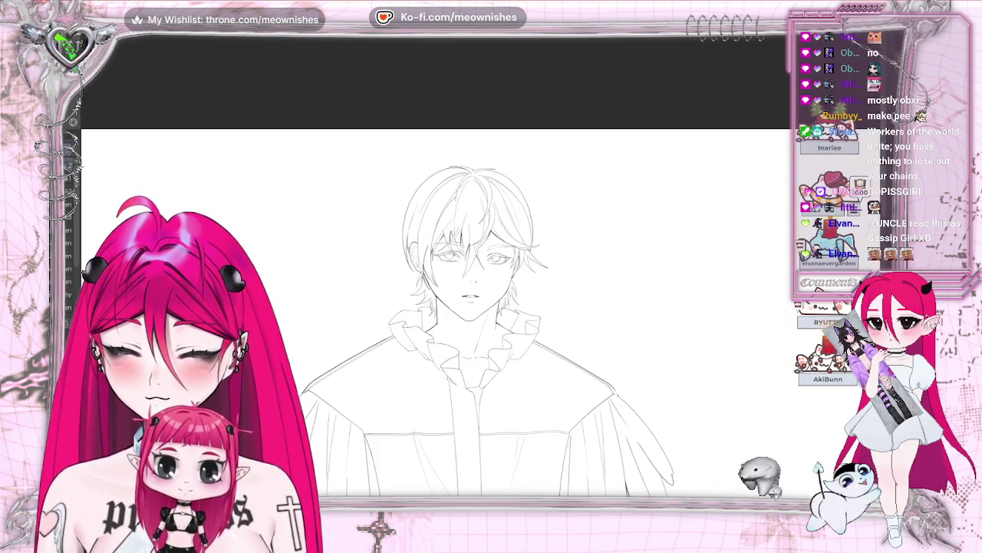
{"action": "scroll", "coordinate": [507, 330], "scroll_direction": "down", "scroll_amount": 2}
{"action": "scroll", "coordinate": [472, 330], "scroll_direction": "down", "scroll_amount": 1}
{"action": "scroll", "coordinate": [472, 330], "scroll_direction": "up", "scroll_amount": 1}
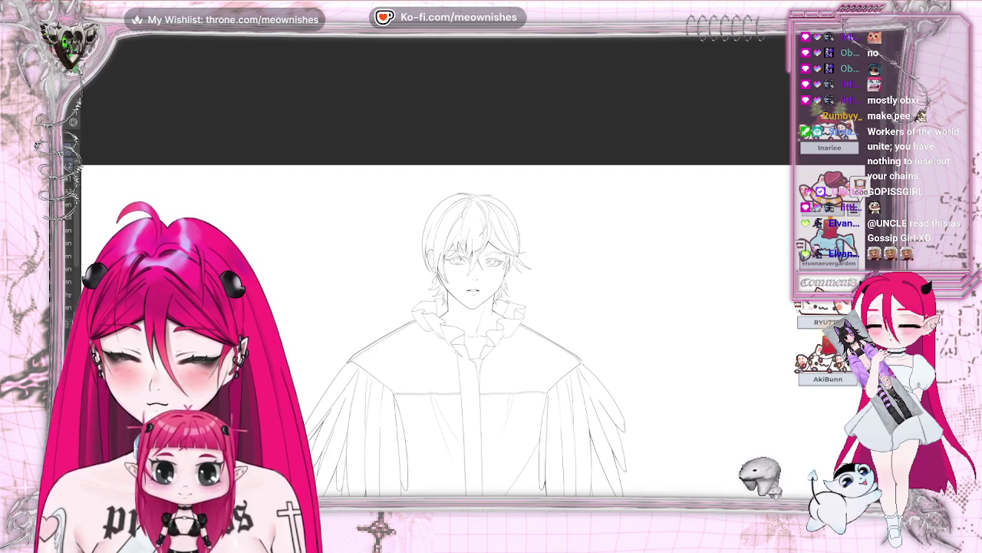
{"action": "scroll", "coordinate": [472, 331], "scroll_direction": "down", "scroll_amount": 3}
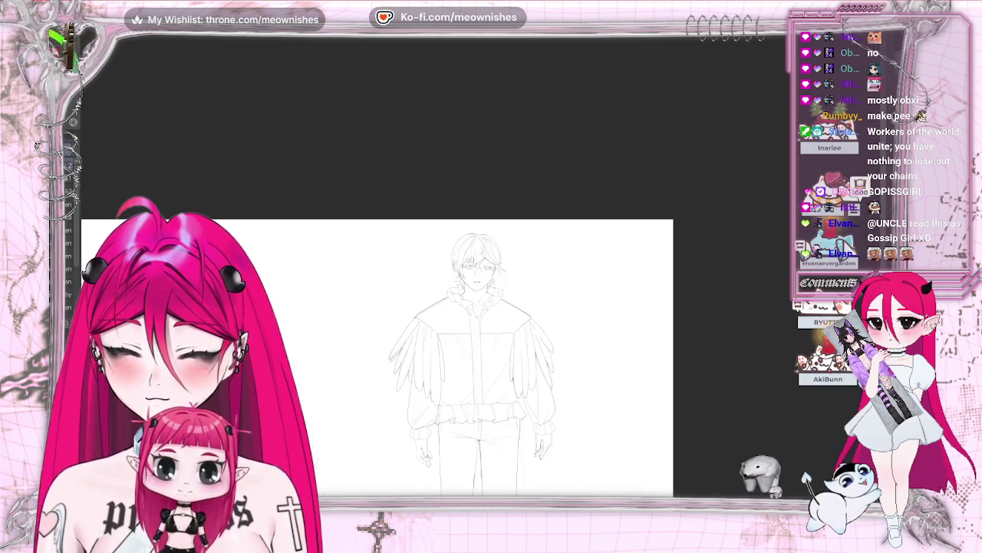
{"action": "scroll", "coordinate": [474, 265], "scroll_direction": "up", "scroll_amount": 5}
{"action": "key", "text": "m"}
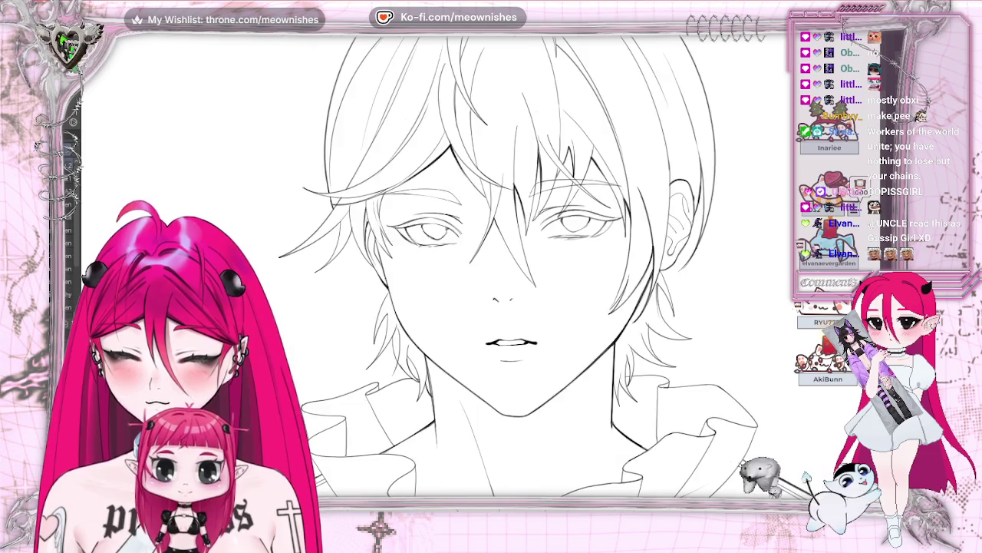
{"action": "scroll", "coordinate": [491, 269], "scroll_direction": "down", "scroll_amount": 2}
{"action": "scroll", "coordinate": [491, 269], "scroll_direction": "down", "scroll_amount": 3}
{"action": "scroll", "coordinate": [491, 268], "scroll_direction": "up", "scroll_amount": 1}
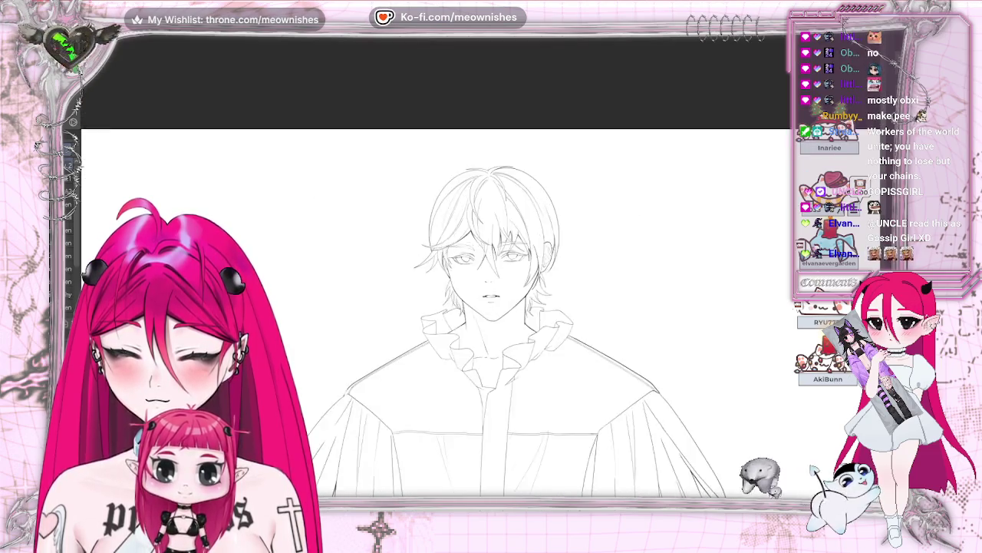
{"action": "scroll", "coordinate": [491, 269], "scroll_direction": "up", "scroll_amount": 2}
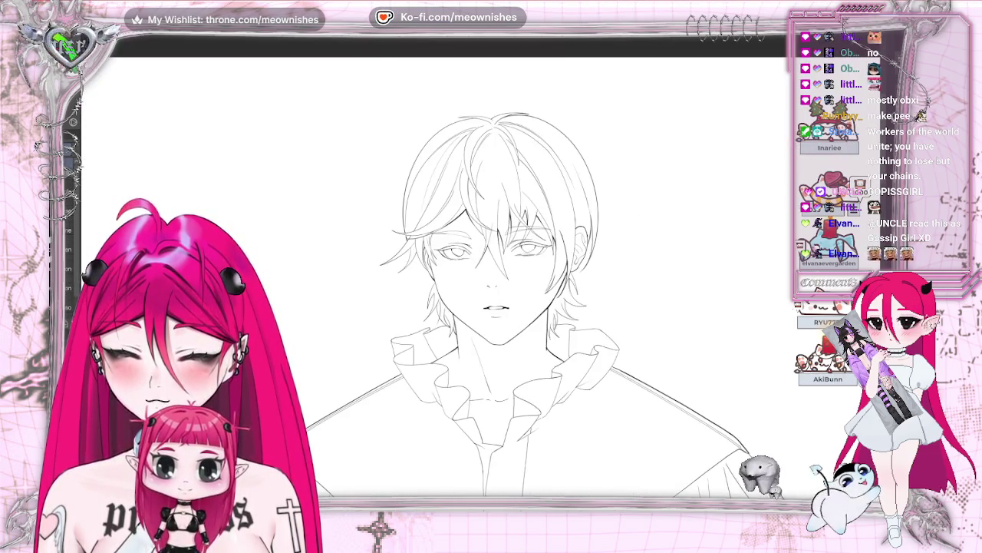
{"action": "key", "text": "ctrl+t"}
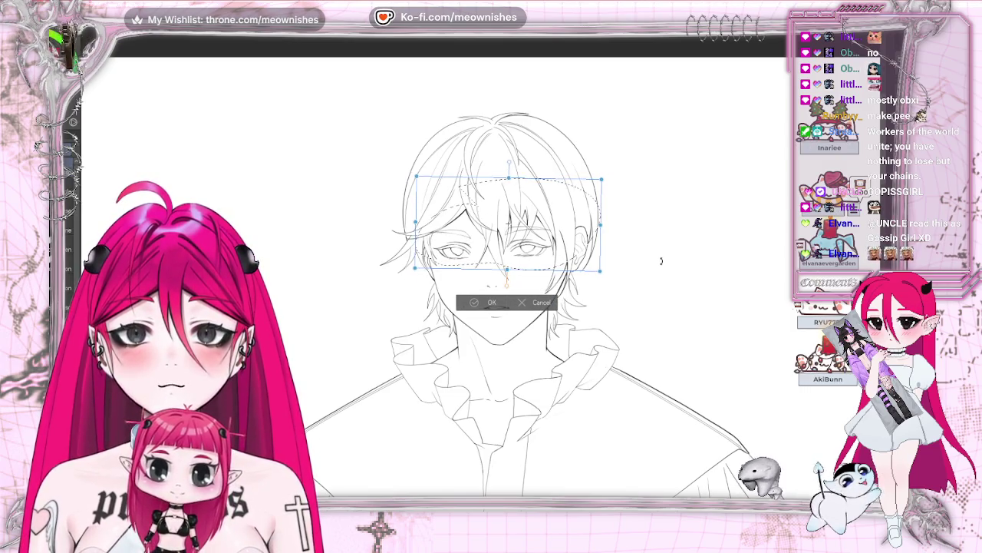
Apply the pending hair-and-eye transform, then nudge one eye slightly up with Ctrl+T.
{"action": "key", "text": "Return"}
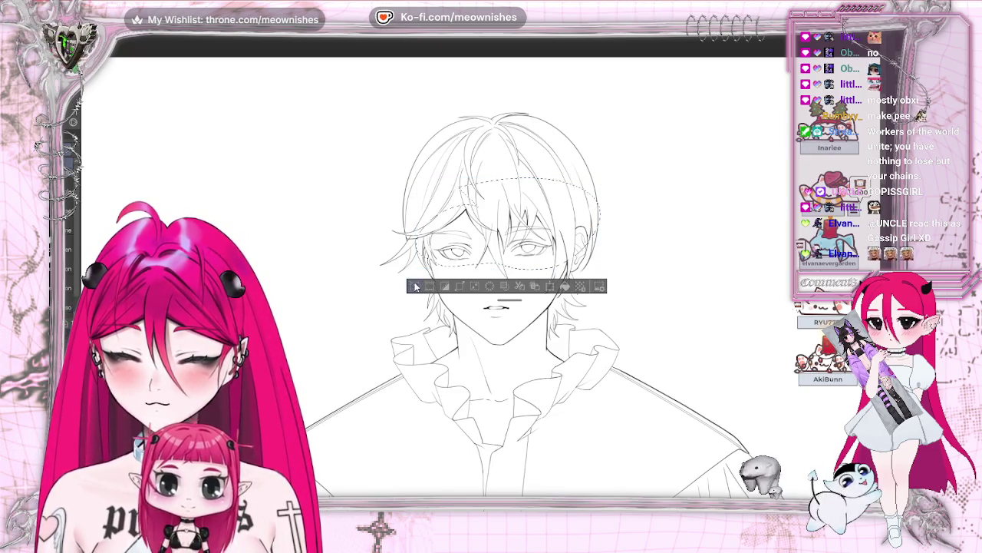
{"action": "left_click", "coordinate": [415, 286]}
{"action": "scroll", "coordinate": [480, 275], "scroll_direction": "up", "scroll_amount": 3}
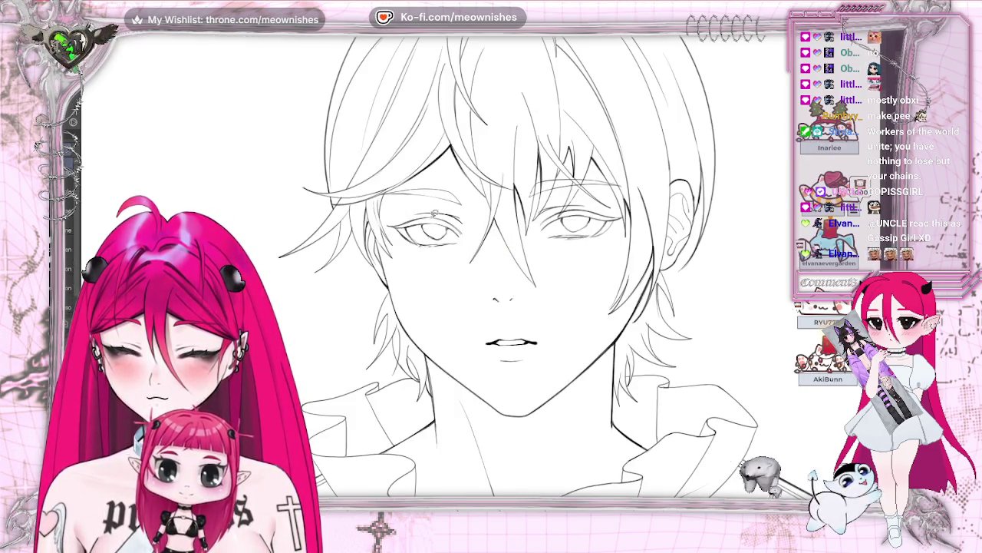
{"action": "left_click_drag", "start_coordinate": [430, 202], "coordinate": [427, 204]}
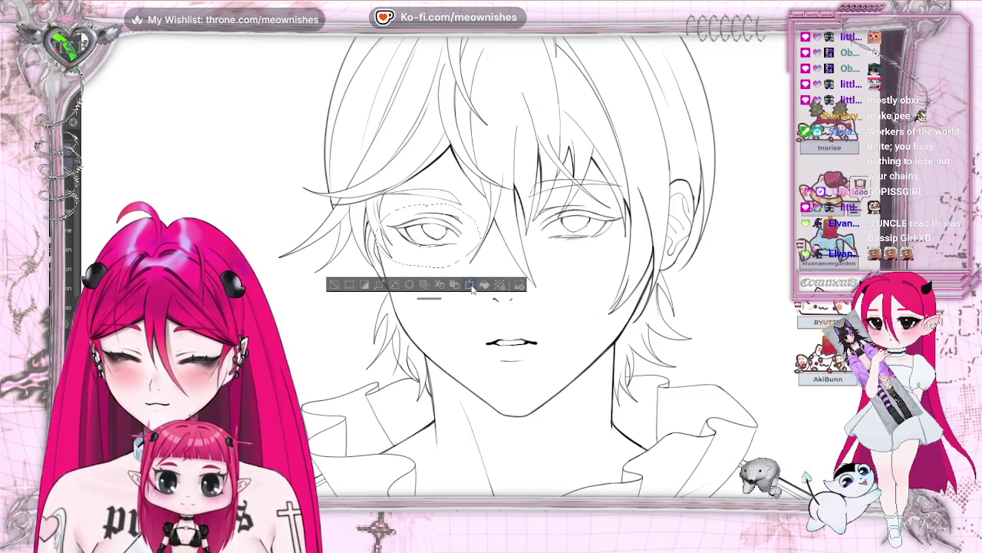
{"action": "key", "text": "ctrl+t"}
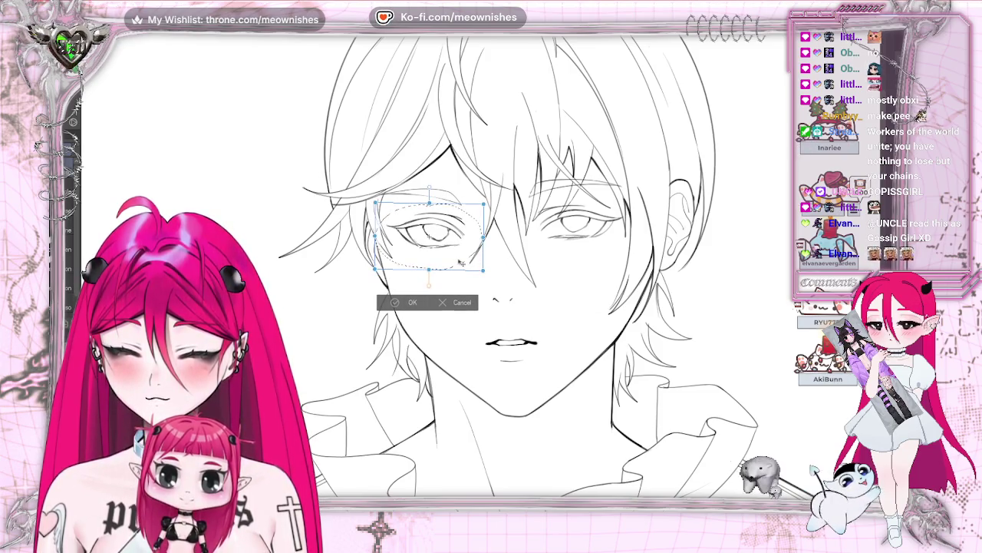
{"action": "left_click_drag", "start_coordinate": [454, 258], "coordinate": [454, 254]}
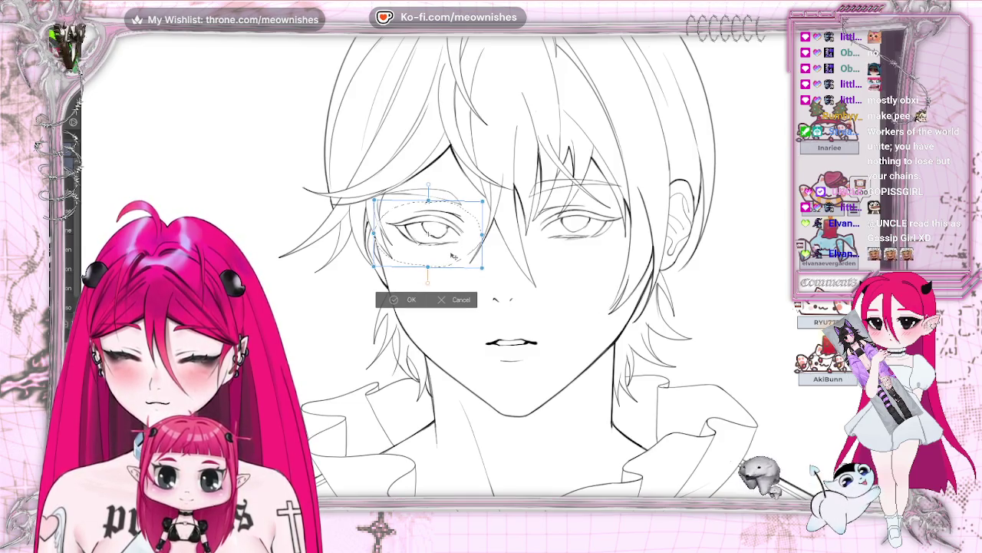
{"action": "left_click", "coordinate": [411, 300]}
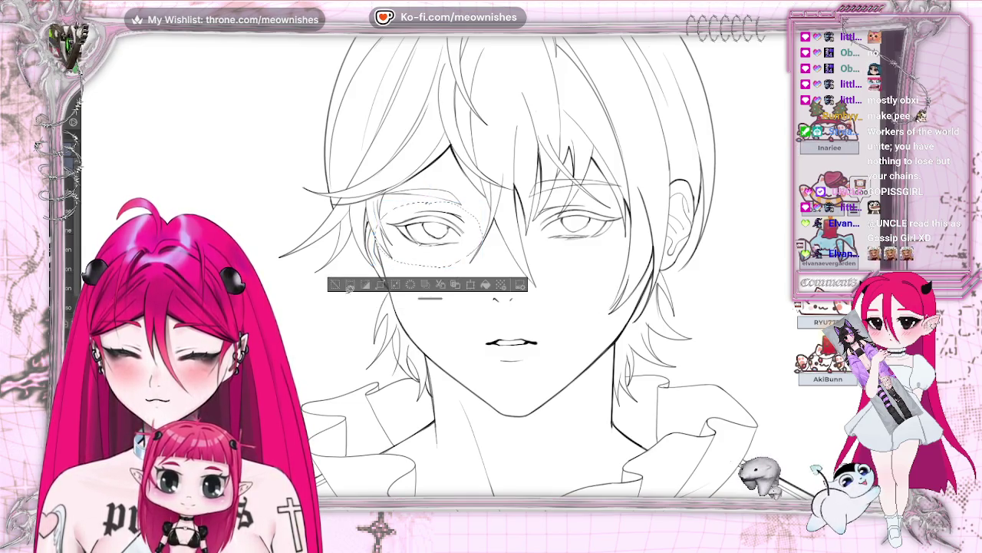
{"action": "left_click", "coordinate": [333, 285]}
Move the other eye and nearby hair slightly right and down, enlarging them a little.
{"action": "scroll", "coordinate": [486, 261], "scroll_direction": "down", "scroll_amount": 10}
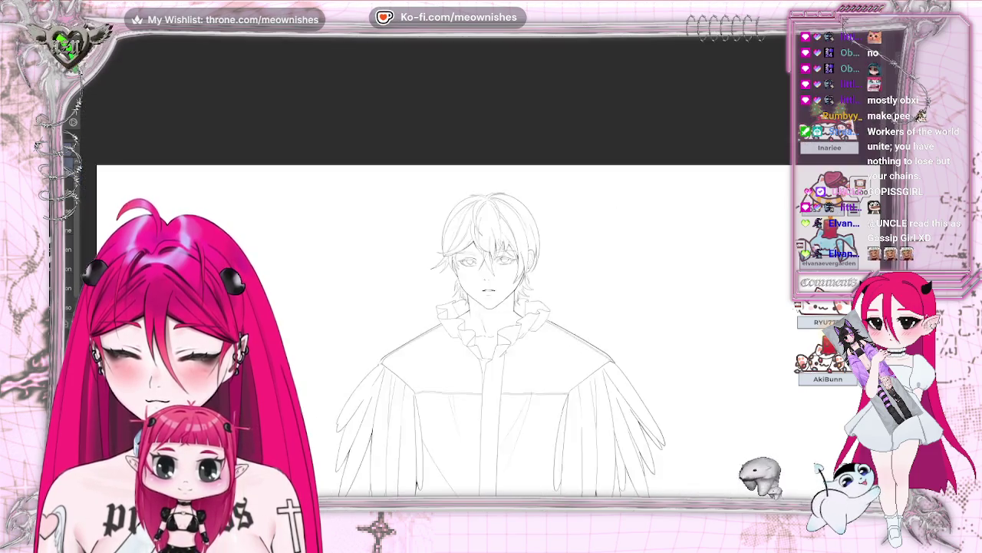
{"action": "scroll", "coordinate": [487, 307], "scroll_direction": "up", "scroll_amount": 10}
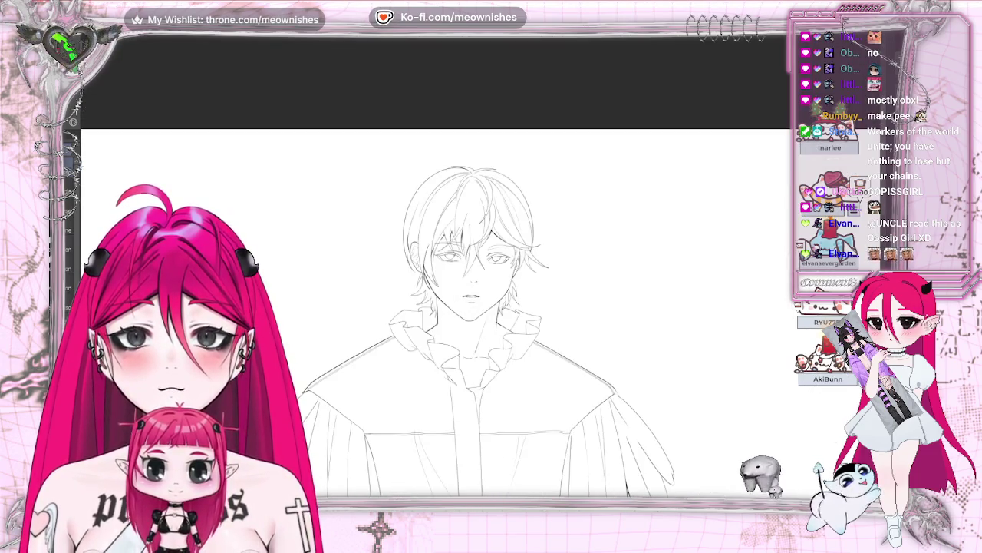
{"action": "scroll", "coordinate": [468, 292], "scroll_direction": "up", "scroll_amount": 2}
{"action": "scroll", "coordinate": [479, 274], "scroll_direction": "up", "scroll_amount": 3}
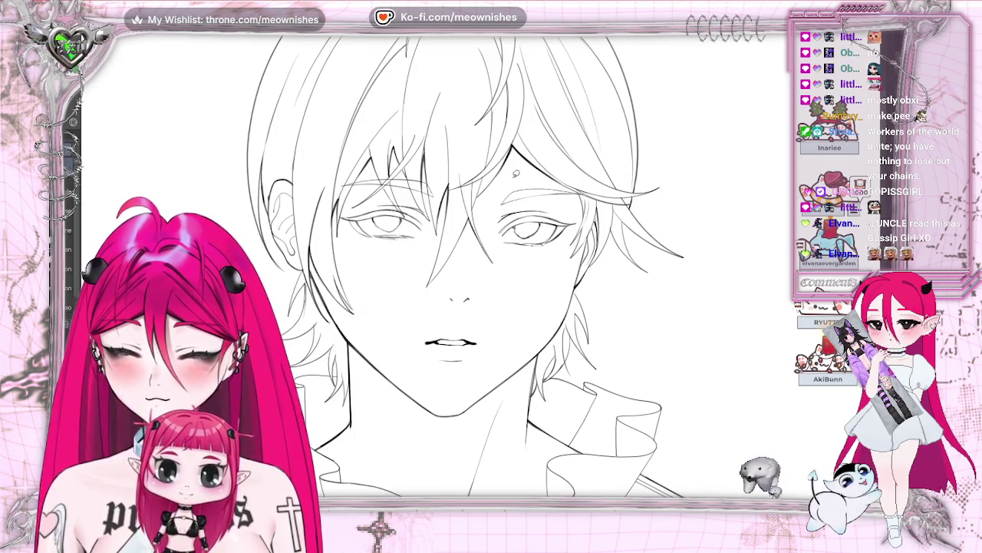
{"action": "left_click_drag", "start_coordinate": [612, 138], "coordinate": [607, 143]}
{"action": "key", "text": "ctrl+t"}
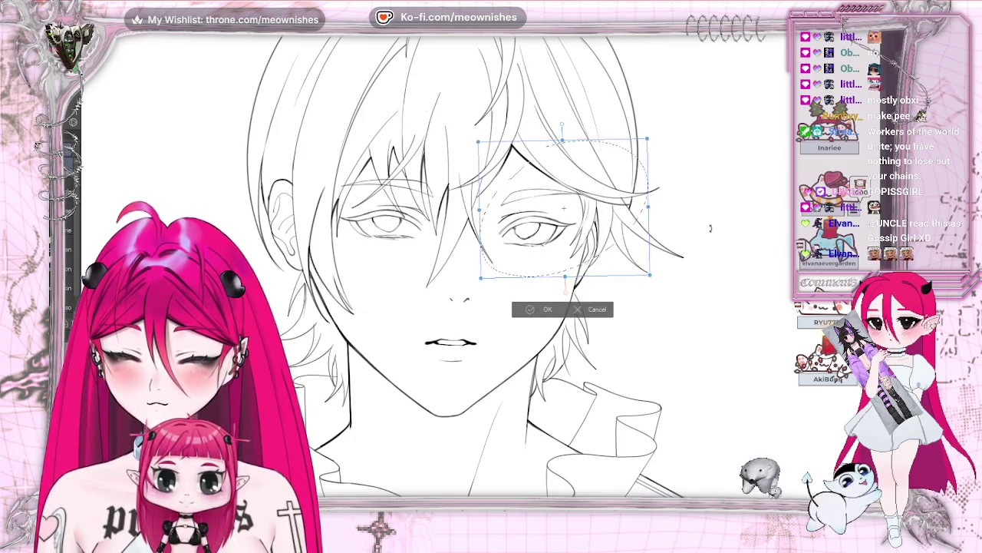
{"action": "left_click_drag", "start_coordinate": [564, 208], "coordinate": [565, 209]}
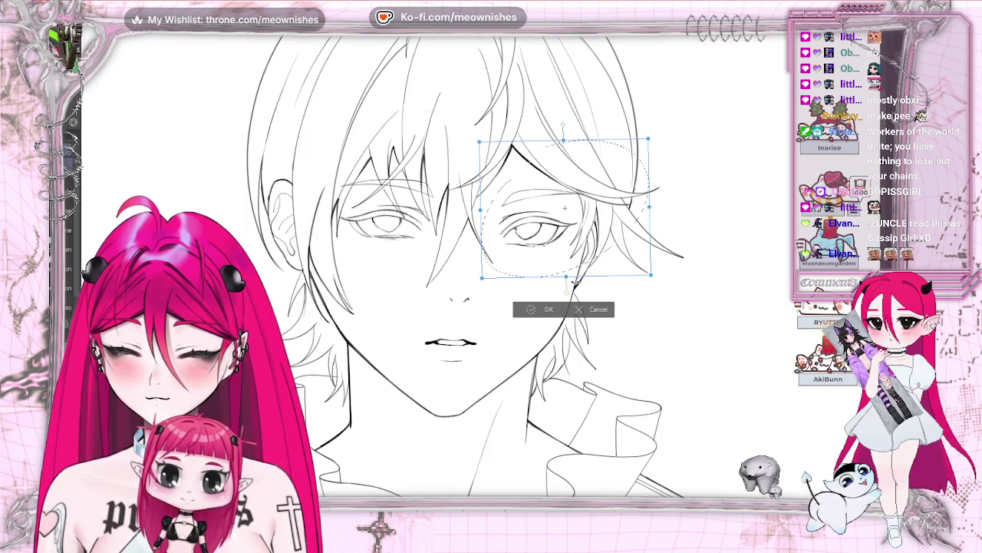
{"action": "mouse_move", "coordinate": [565, 286]}
{"action": "left_mouse_down"}
{"action": "mouse_move", "coordinate": [581, 266]}
{"action": "mouse_move", "coordinate": [603, 267]}
{"action": "left_mouse_up"}
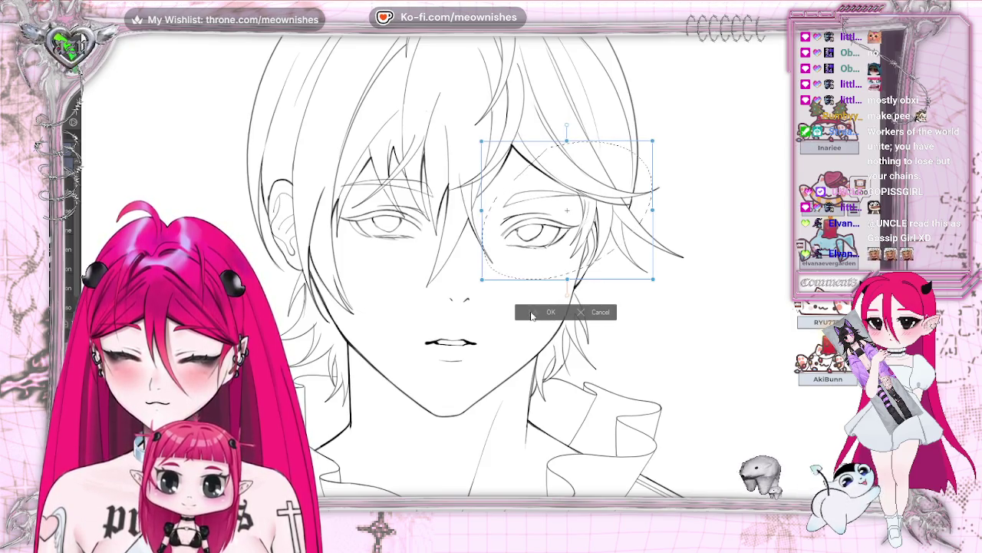
{"action": "left_click", "coordinate": [532, 315]}
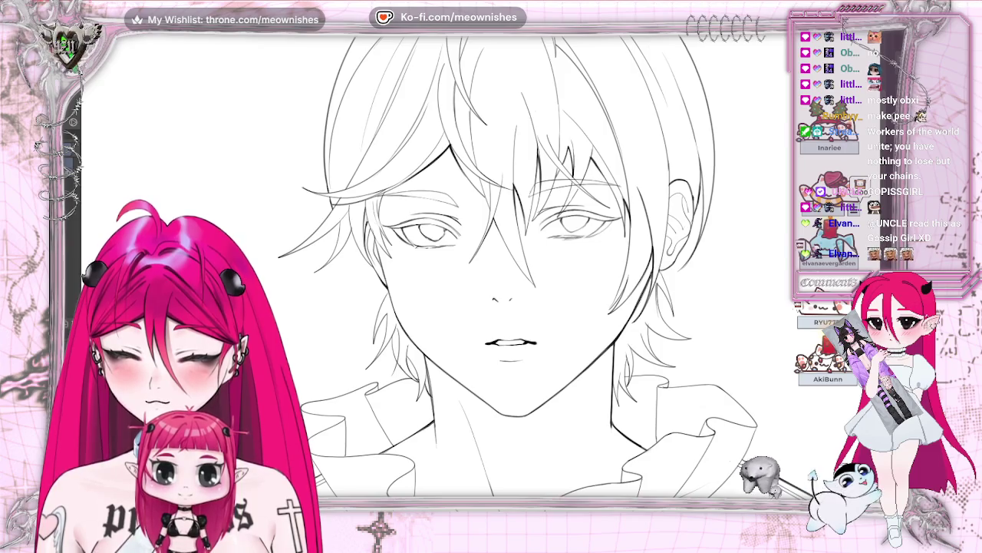
{"action": "scroll", "coordinate": [491, 269], "scroll_direction": "down", "scroll_amount": 3}
{"action": "scroll", "coordinate": [491, 268], "scroll_direction": "down", "scroll_amount": 3}
{"action": "scroll", "coordinate": [491, 307], "scroll_direction": "up", "scroll_amount": 3}
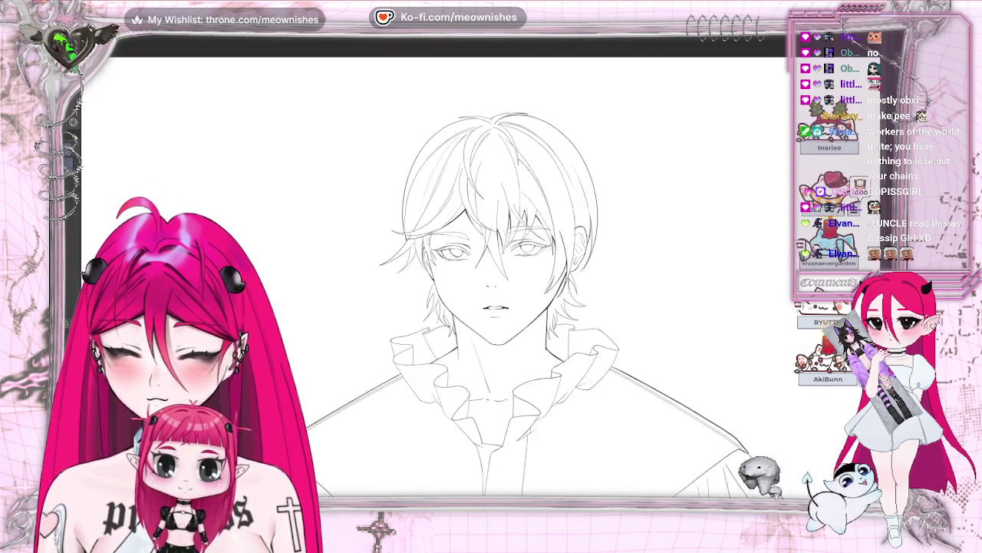
{"action": "scroll", "coordinate": [491, 307], "scroll_direction": "up", "scroll_amount": 3}
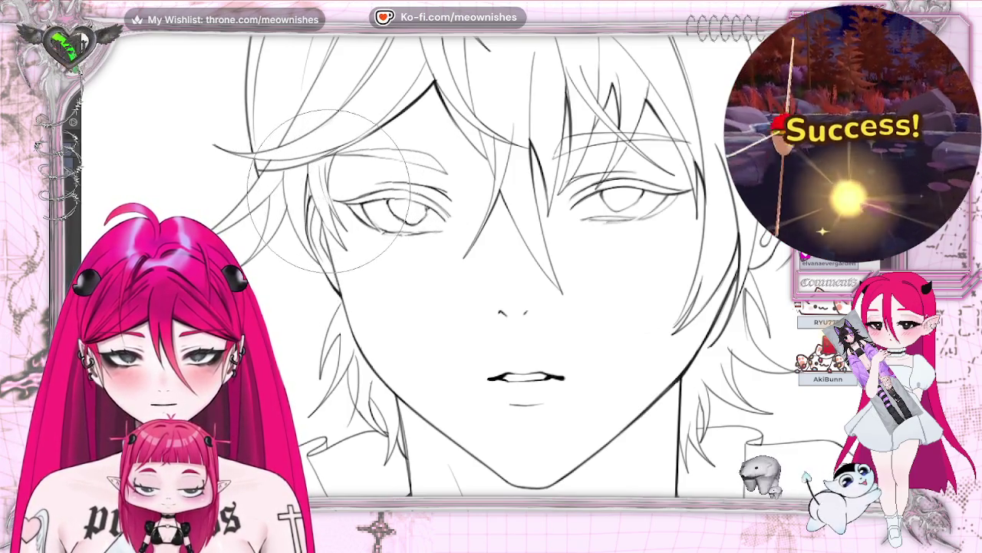
{"action": "key", "text": "h"}
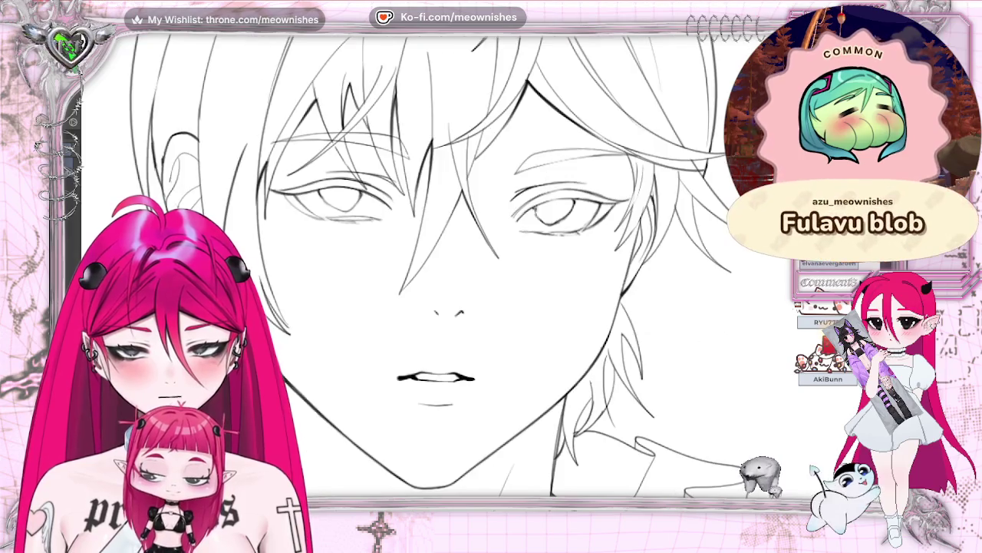
{"action": "key", "text": "ctrl+0"}
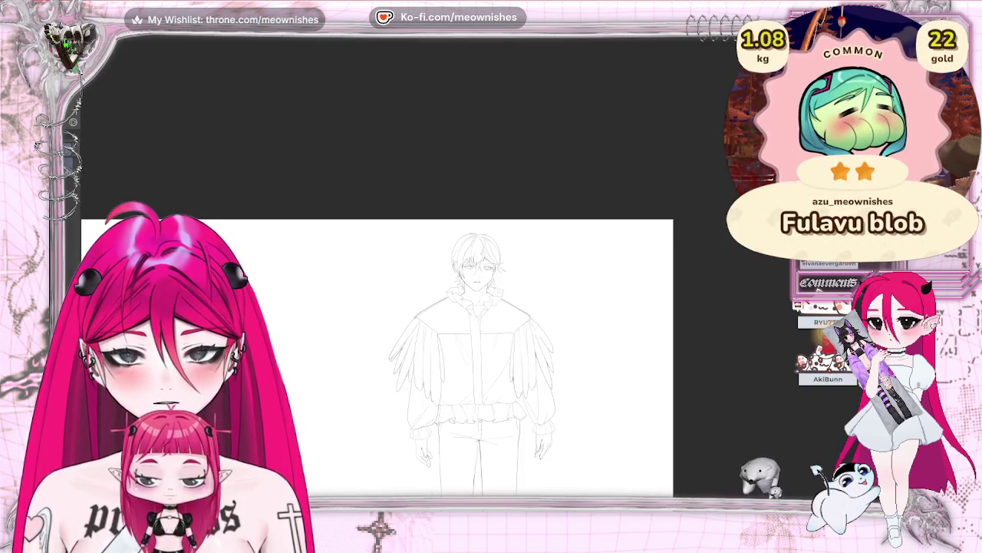
{"action": "key", "text": "h"}
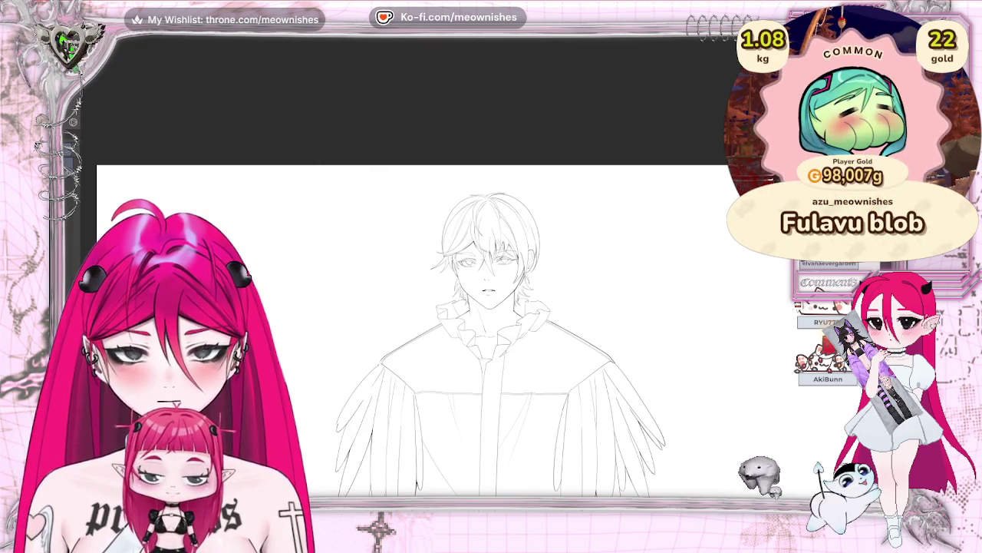
{"action": "scroll", "coordinate": [481, 273], "scroll_direction": "up", "scroll_amount": 3}
{"action": "scroll", "coordinate": [480, 274], "scroll_direction": "up", "scroll_amount": 1}
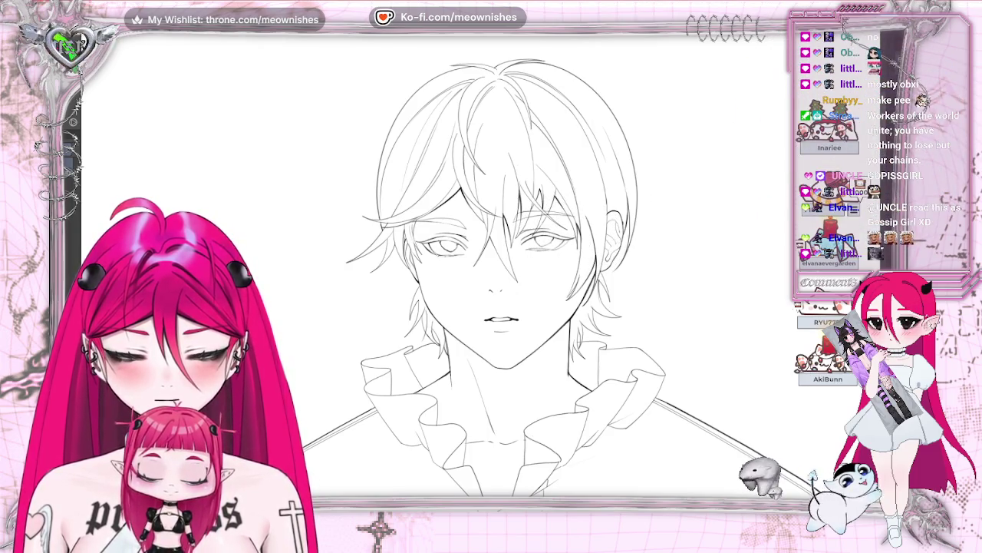
{"action": "scroll", "coordinate": [518, 277], "scroll_direction": "right", "scroll_amount": 2}
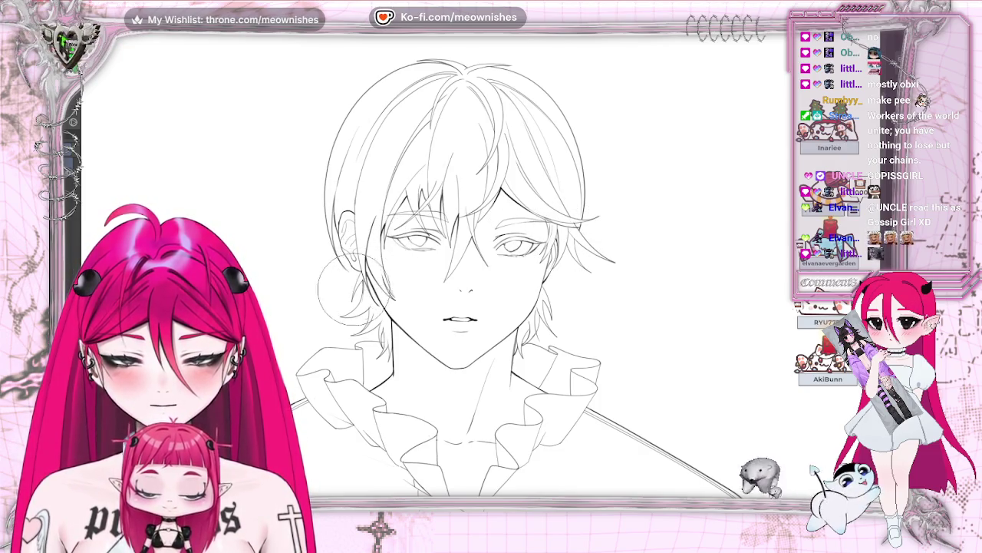
{"action": "scroll", "coordinate": [497, 277], "scroll_direction": "up", "scroll_amount": 2}
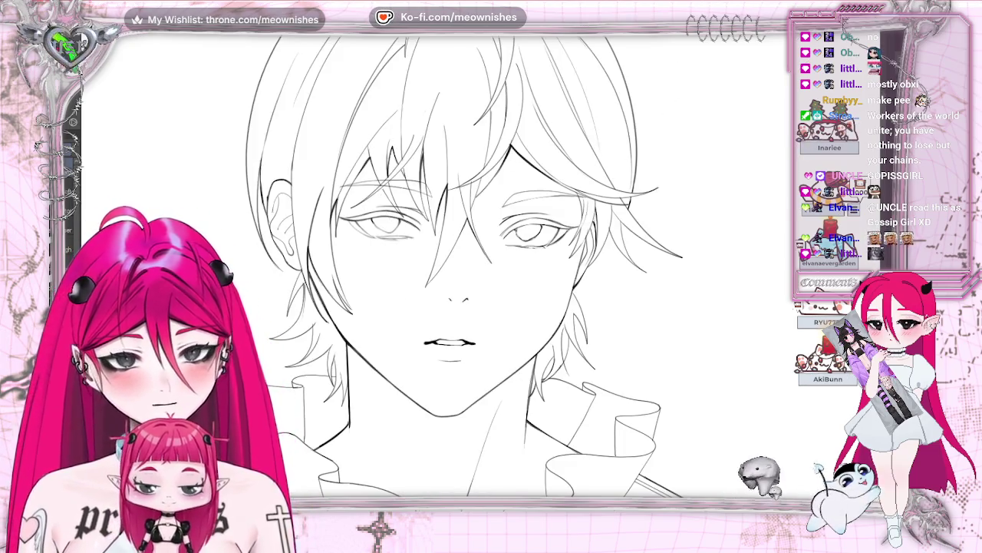
{"action": "key", "text": "h"}
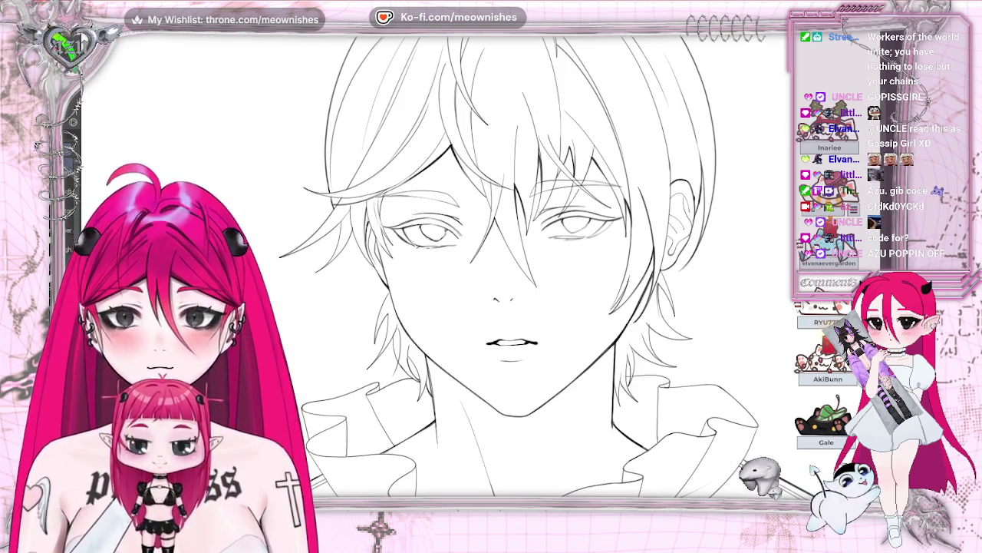
{"action": "scroll", "coordinate": [472, 271], "scroll_direction": "up", "scroll_amount": 2}
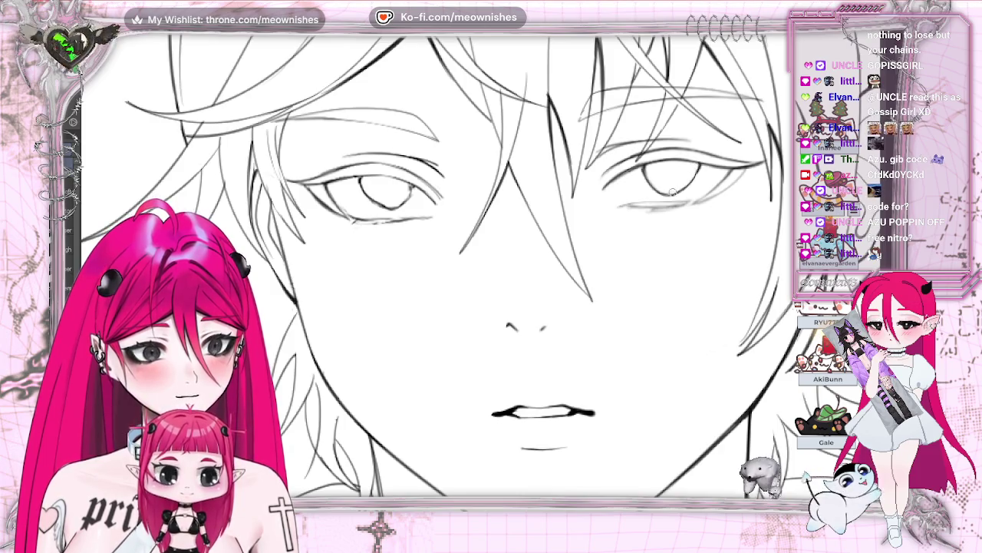
Zoom to the eyes and pen over the short line beneath the right-hand eye to darken it.
{"action": "scroll", "coordinate": [491, 269], "scroll_direction": "down", "scroll_amount": 3}
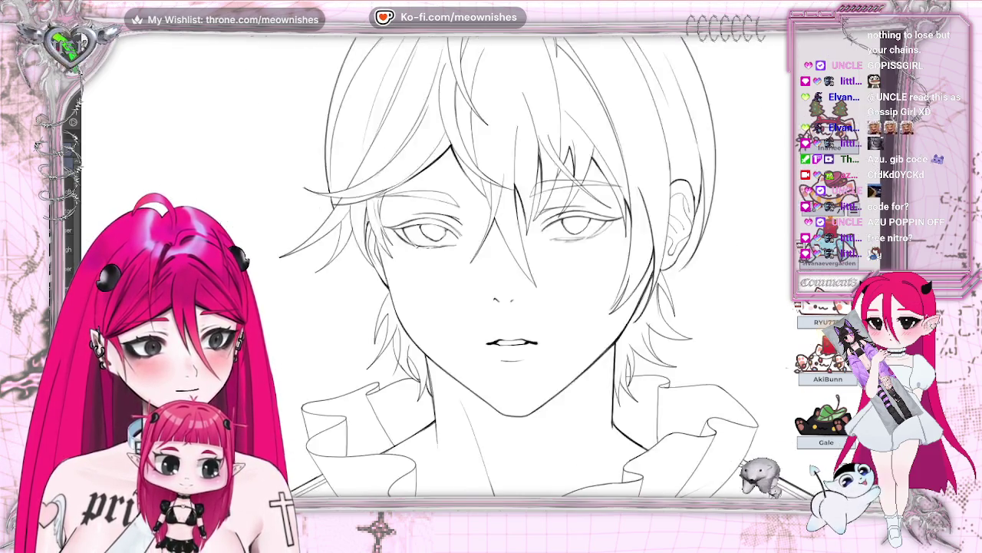
{"action": "scroll", "coordinate": [491, 268], "scroll_direction": "down", "scroll_amount": 3}
{"action": "scroll", "coordinate": [491, 261], "scroll_direction": "up", "scroll_amount": 2}
{"action": "scroll", "coordinate": [491, 261], "scroll_direction": "up", "scroll_amount": 3}
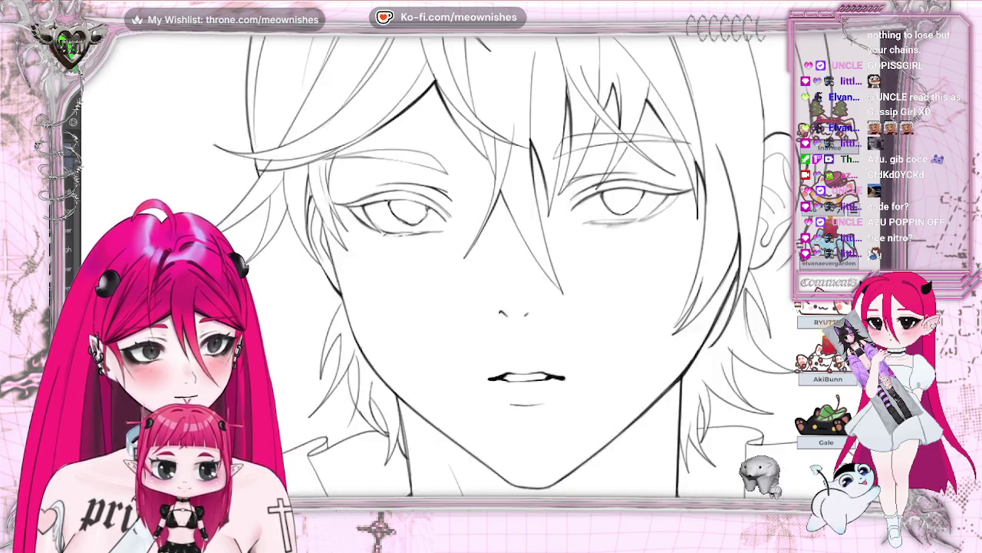
{"action": "scroll", "coordinate": [491, 261], "scroll_direction": "up", "scroll_amount": 2}
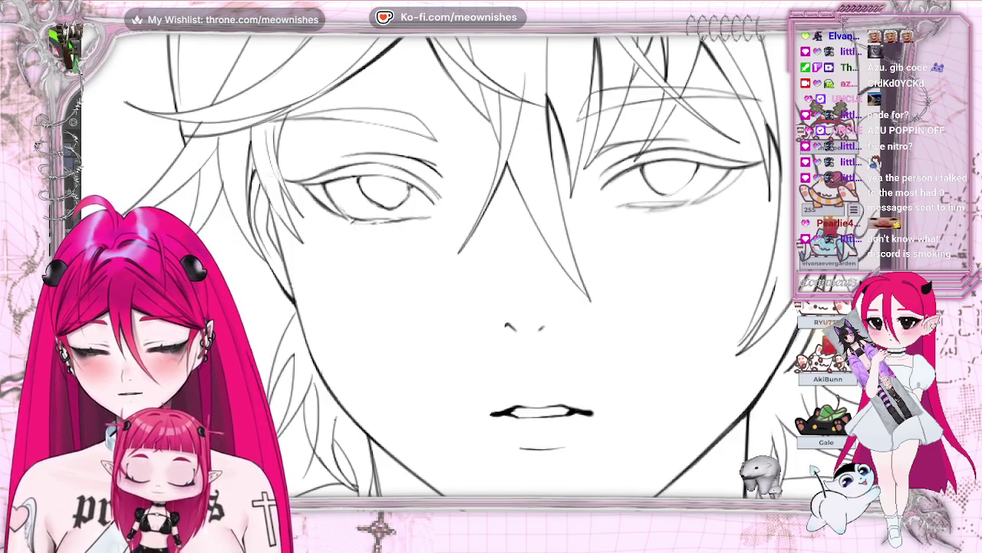
{"action": "scroll", "coordinate": [460, 264], "scroll_direction": "down", "scroll_amount": 3}
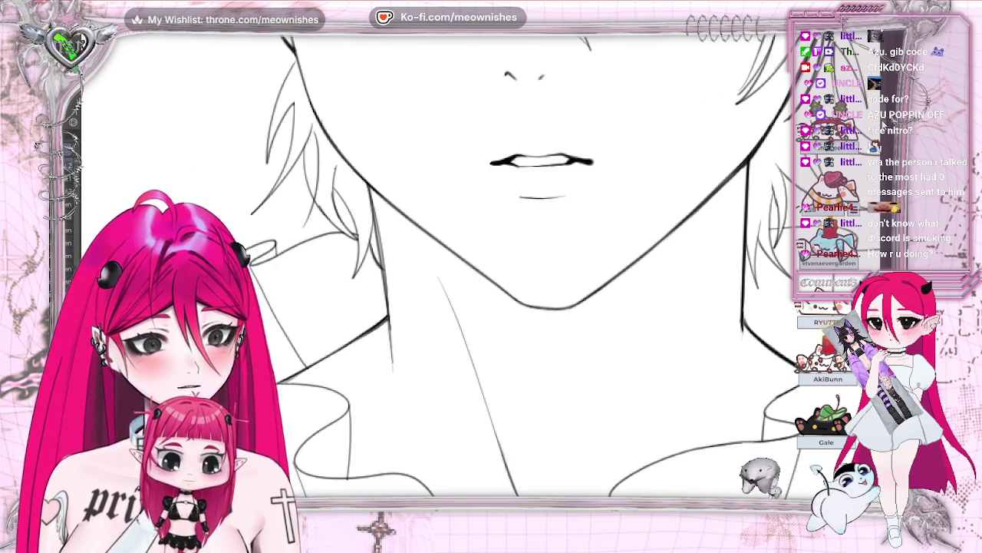
{"action": "scroll", "coordinate": [438, 265], "scroll_direction": "up", "scroll_amount": 3}
{"action": "scroll", "coordinate": [461, 264], "scroll_direction": "down", "scroll_amount": 1}
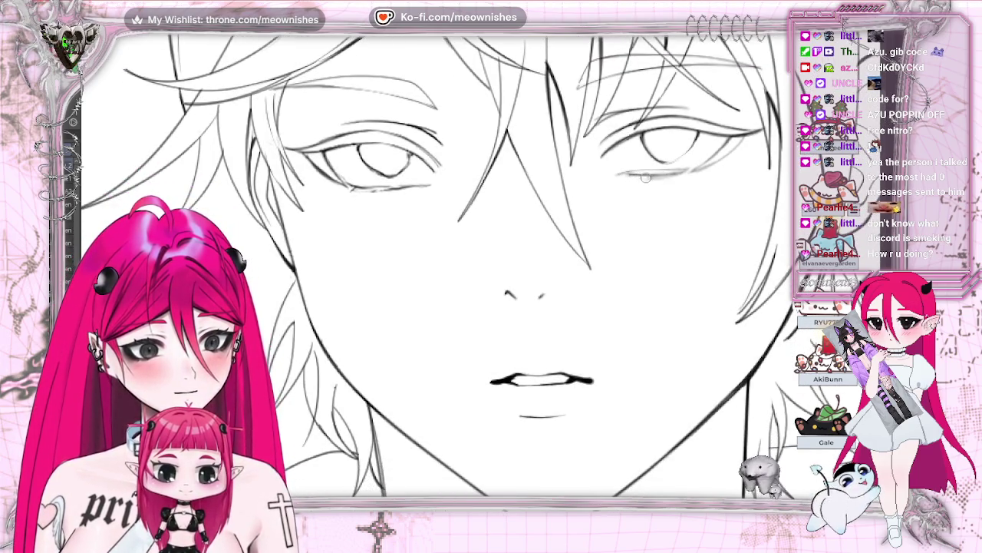
{"action": "left_click_drag", "start_coordinate": [617, 176], "coordinate": [686, 171]}
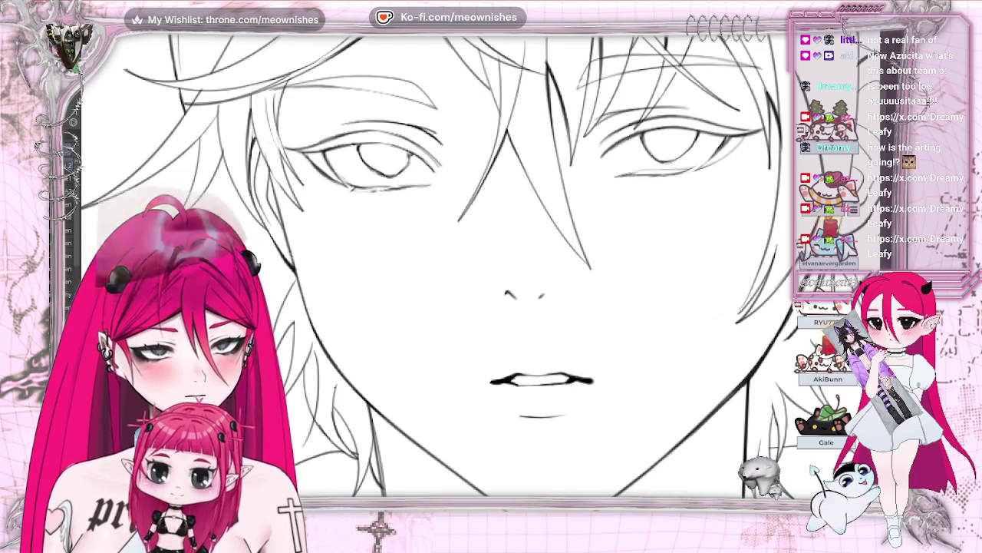
{"action": "scroll", "coordinate": [491, 307], "scroll_direction": "down", "scroll_amount": 5}
{"action": "scroll", "coordinate": [491, 307], "scroll_direction": "down", "scroll_amount": 3}
{"action": "scroll", "coordinate": [491, 307], "scroll_direction": "down", "scroll_amount": 3}
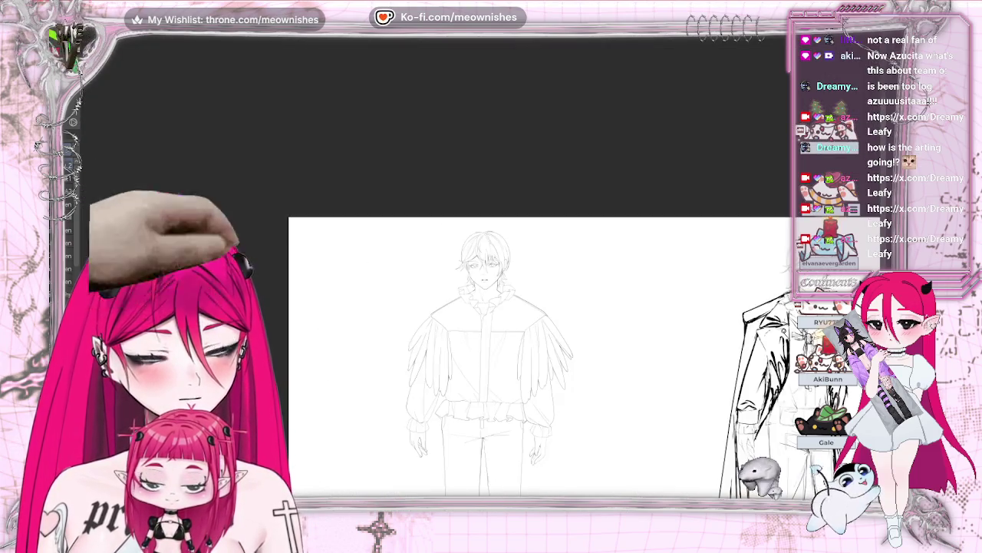
{"action": "scroll", "coordinate": [482, 258], "scroll_direction": "up", "scroll_amount": 4}
{"action": "scroll", "coordinate": [482, 258], "scroll_direction": "up", "scroll_amount": 4}
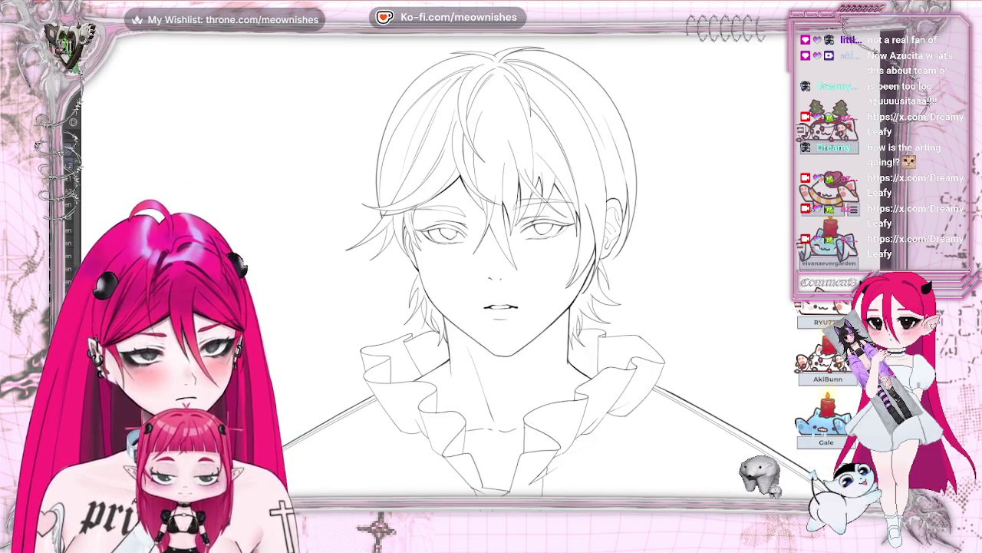
{"action": "left_click_drag", "start_coordinate": [499, 269], "coordinate": [461, 269]}
{"action": "scroll", "coordinate": [460, 307], "scroll_direction": "down", "scroll_amount": 5}
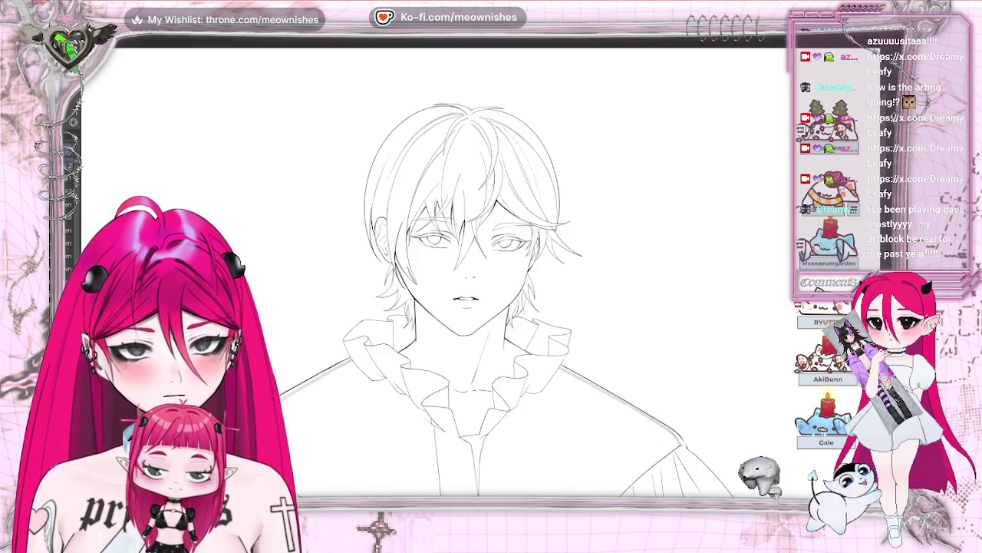
{"action": "scroll", "coordinate": [461, 253], "scroll_direction": "up", "scroll_amount": 5}
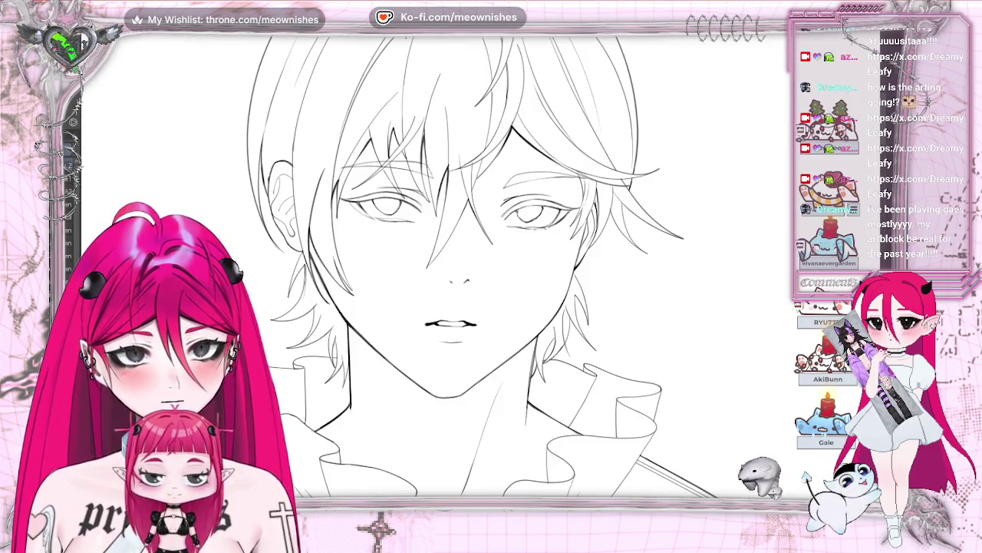
{"action": "key", "text": "h"}
{"action": "scroll", "coordinate": [479, 268], "scroll_direction": "up", "scroll_amount": 2}
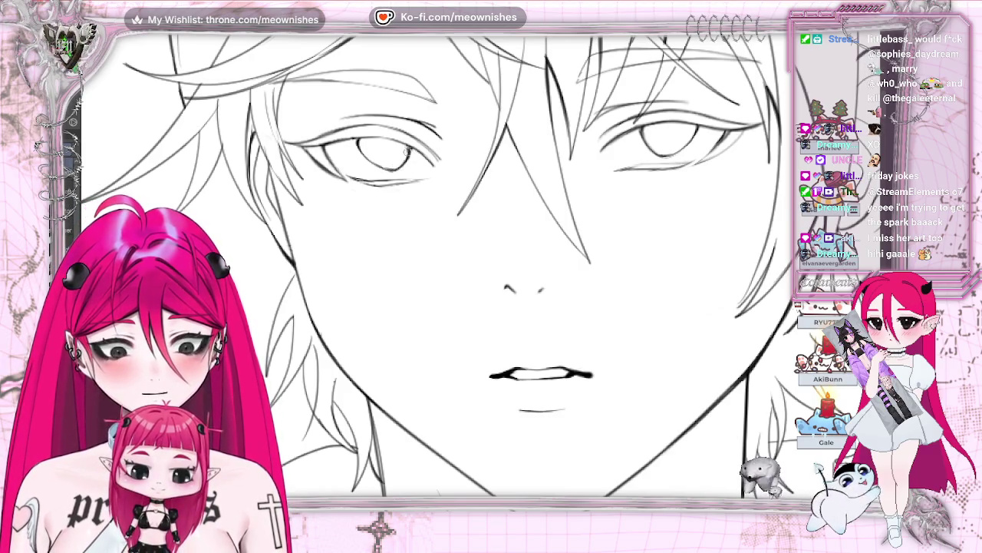
Pan the face, fit the whole head with Ctrl+0, and flip the view horizontally to compare.
{"action": "left_click_drag", "start_coordinate": [424, 138], "coordinate": [302, 139]}
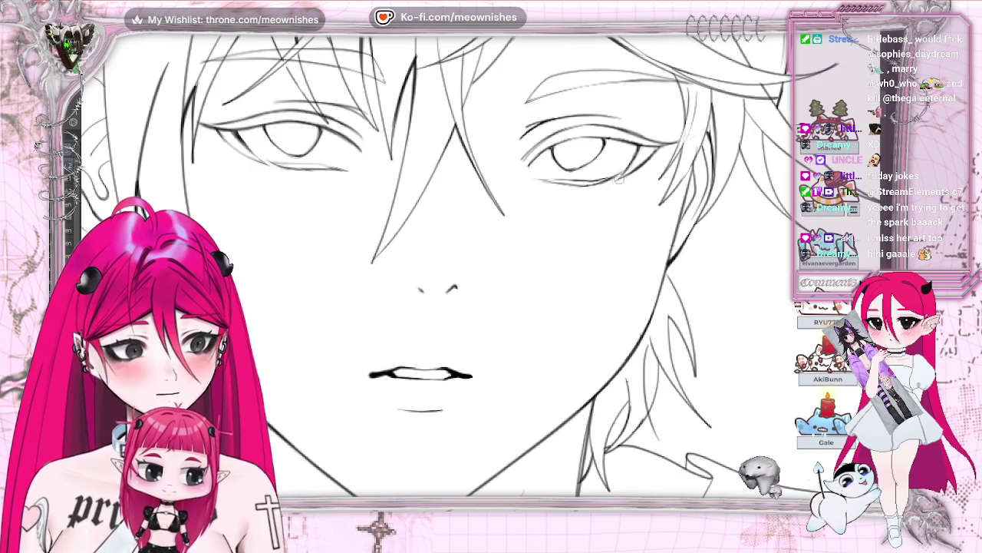
{"action": "left_click_drag", "start_coordinate": [437, 287], "coordinate": [522, 287]}
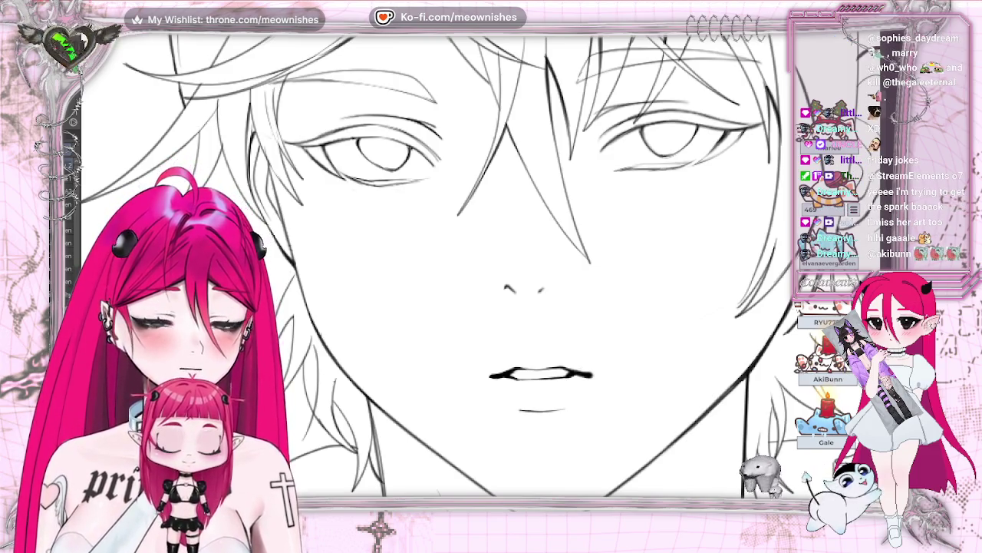
{"action": "key", "text": "ctrl+0"}
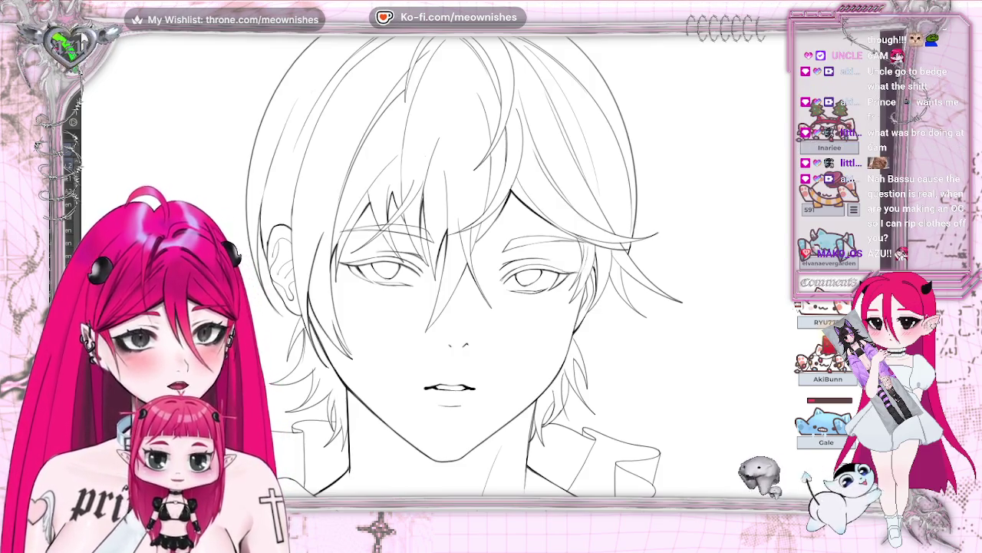
{"action": "key", "text": "h"}
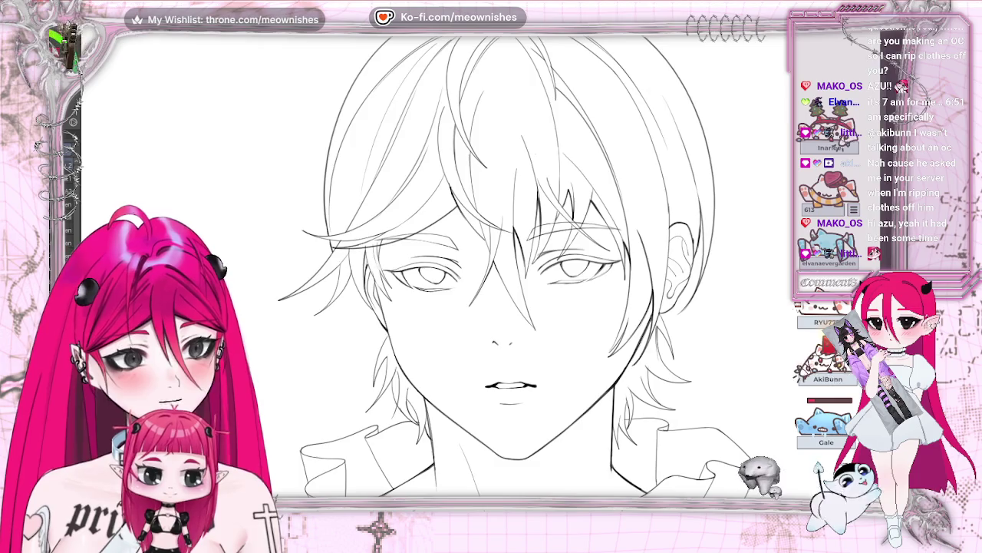
{"action": "key", "text": "h"}
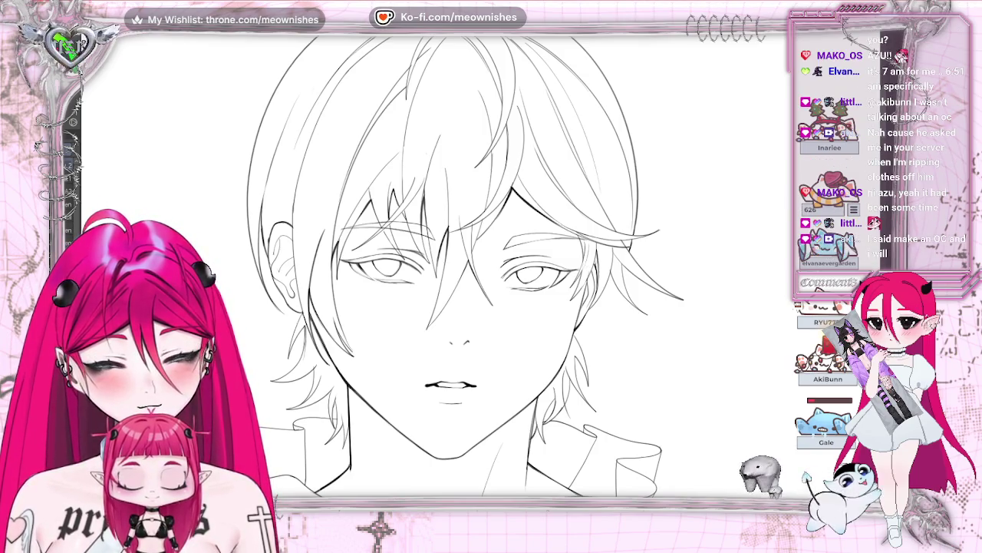
{"action": "key", "text": "h"}
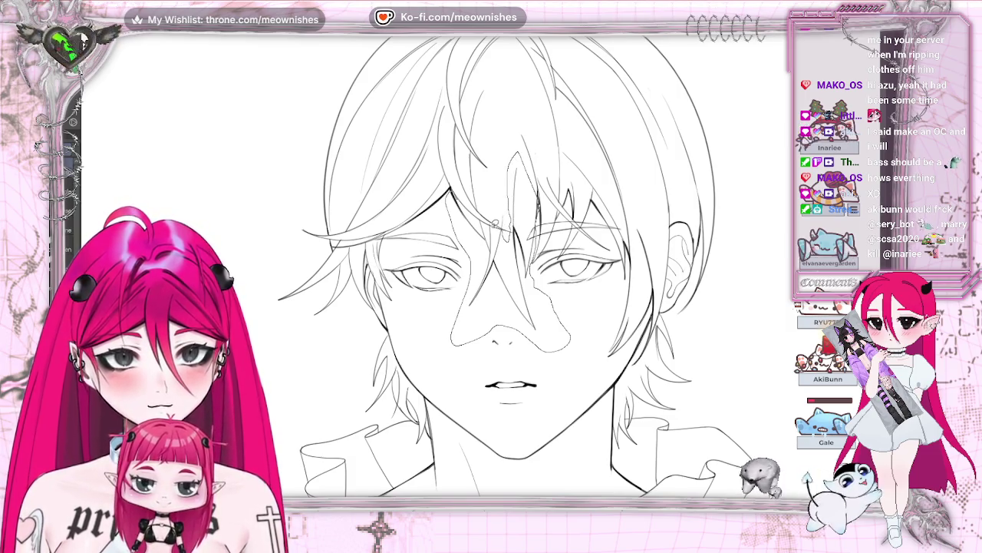
Lasso and clear the stray nose strokes, add a short stroke above the right eye, then zoom out.
{"action": "left_click_drag", "start_coordinate": [462, 201], "coordinate": [457, 195]}
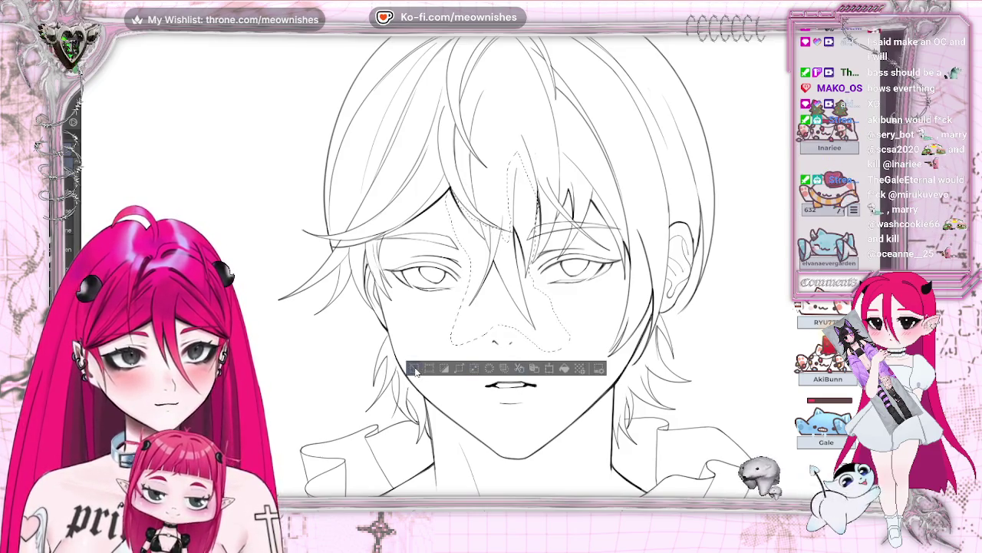
{"action": "left_click", "coordinate": [520, 369]}
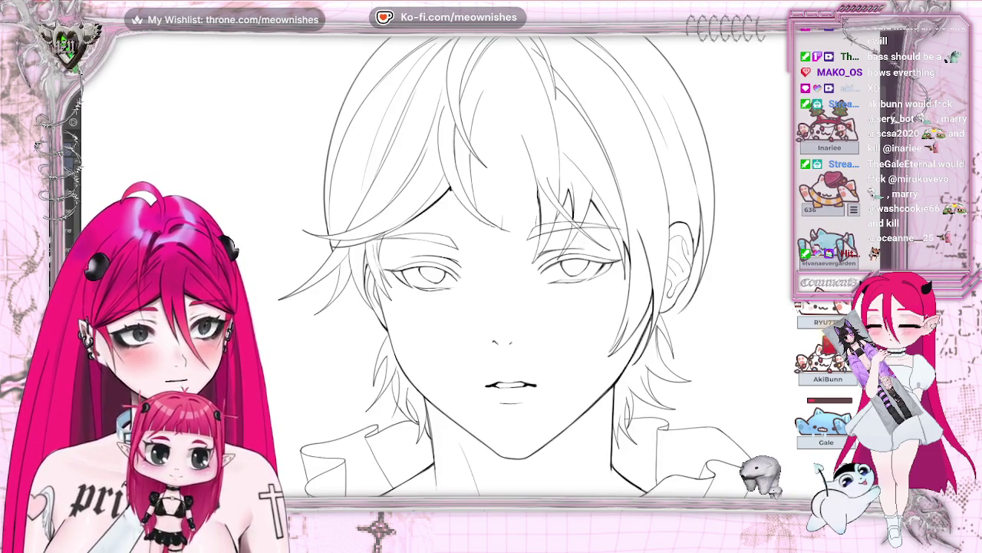
{"action": "scroll", "coordinate": [467, 283], "scroll_direction": "up", "scroll_amount": 2}
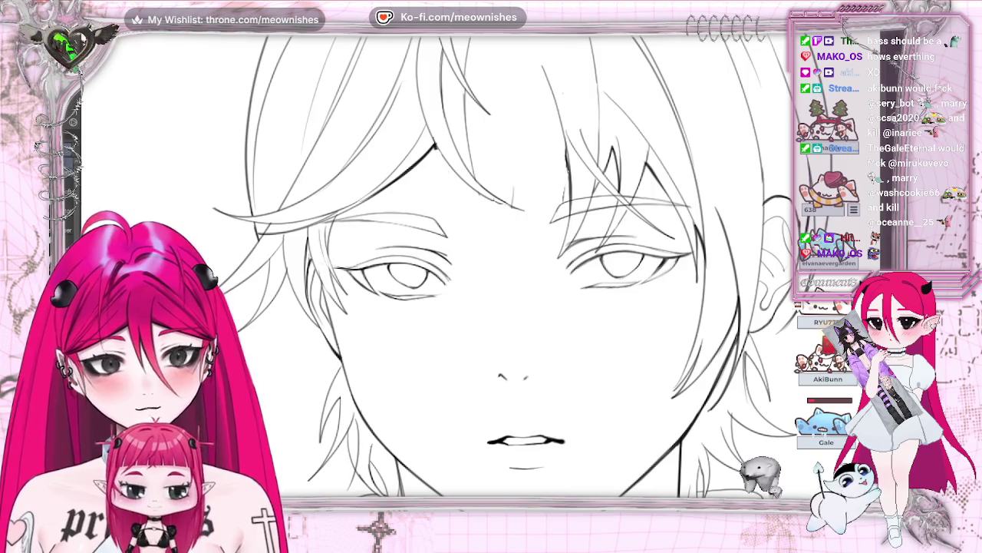
{"action": "key", "text": "h"}
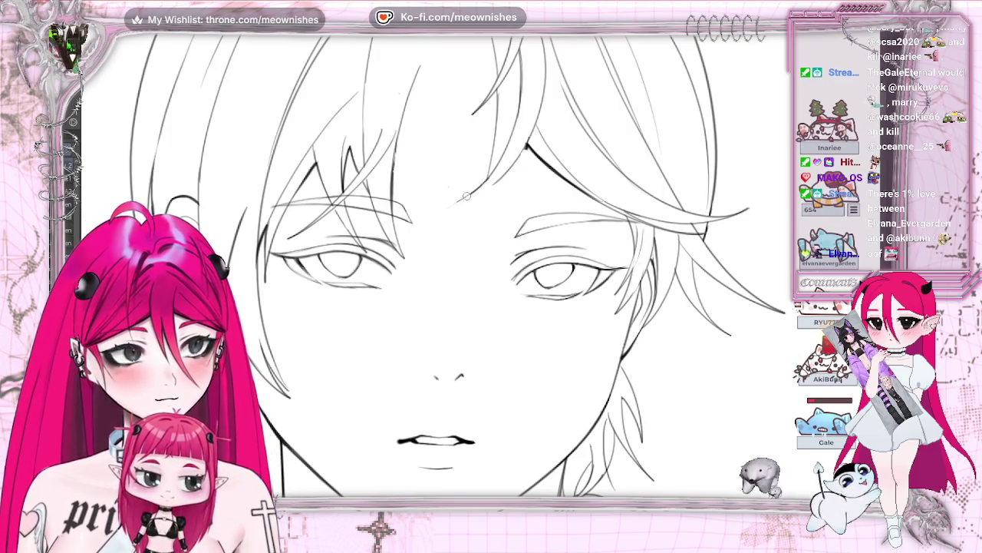
{"action": "left_click_drag", "start_coordinate": [445, 208], "coordinate": [494, 184]}
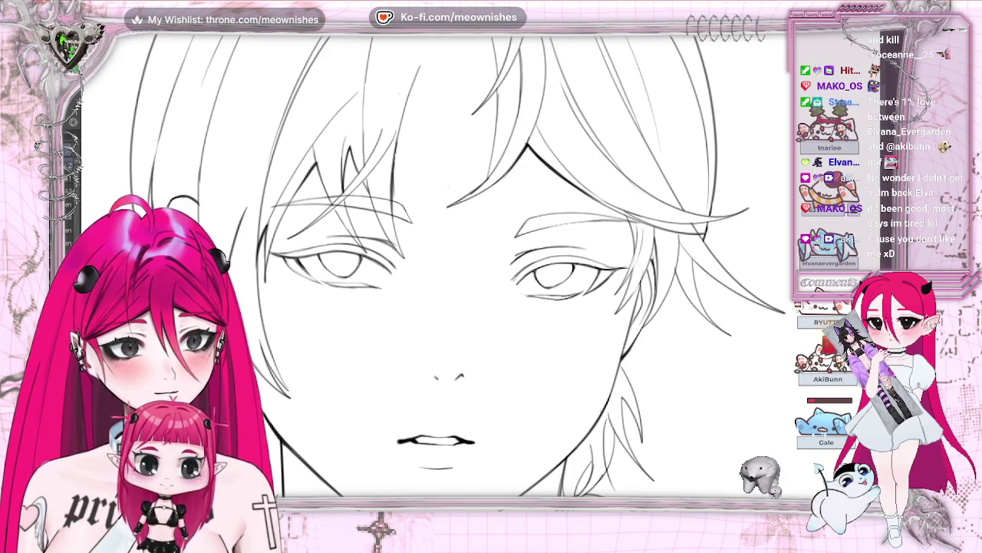
{"action": "key", "text": "ctrl+minus"}
{"action": "key", "text": "ctrl+minus"}
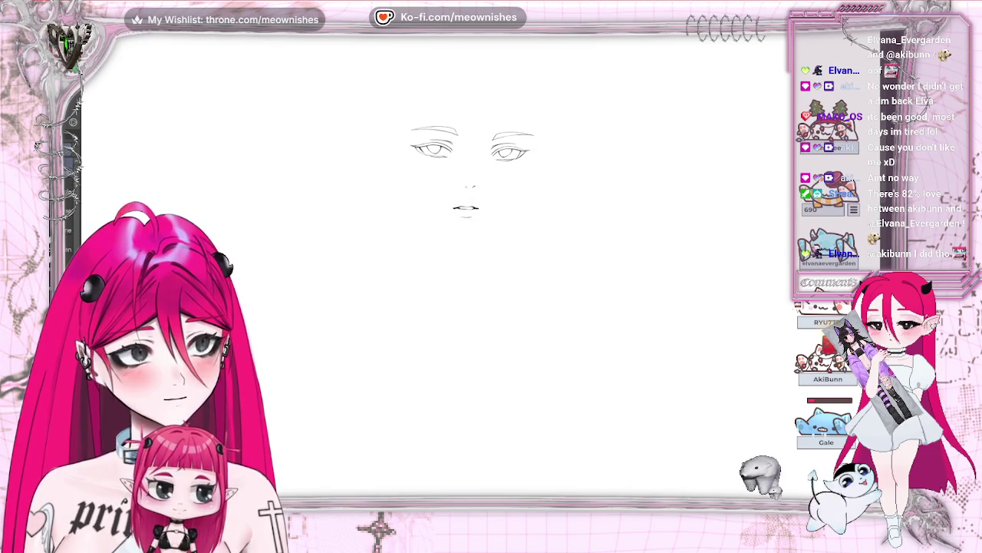
Narrow the left eye by lassoing it and transforming its corners.
{"action": "left_click_drag", "start_coordinate": [463, 100], "coordinate": [459, 99]}
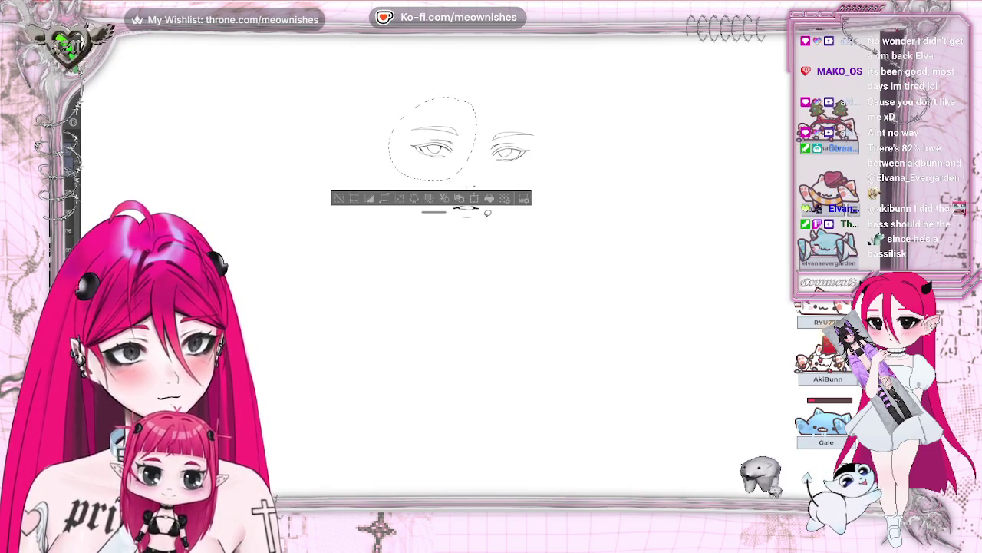
{"action": "left_click", "coordinate": [468, 201]}
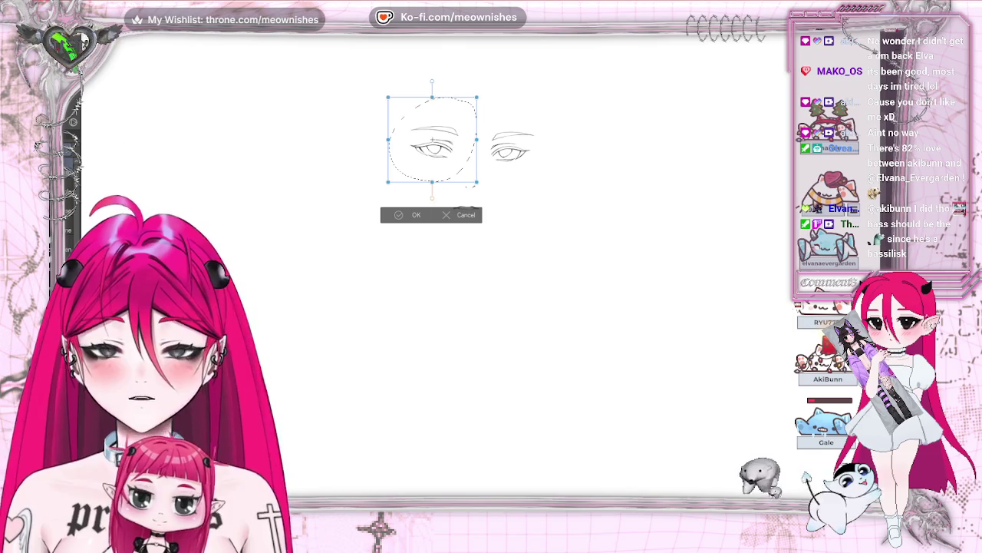
{"action": "left_click_drag", "start_coordinate": [479, 99], "coordinate": [473, 97]}
{"action": "left_click_drag", "start_coordinate": [389, 183], "coordinate": [386, 185]}
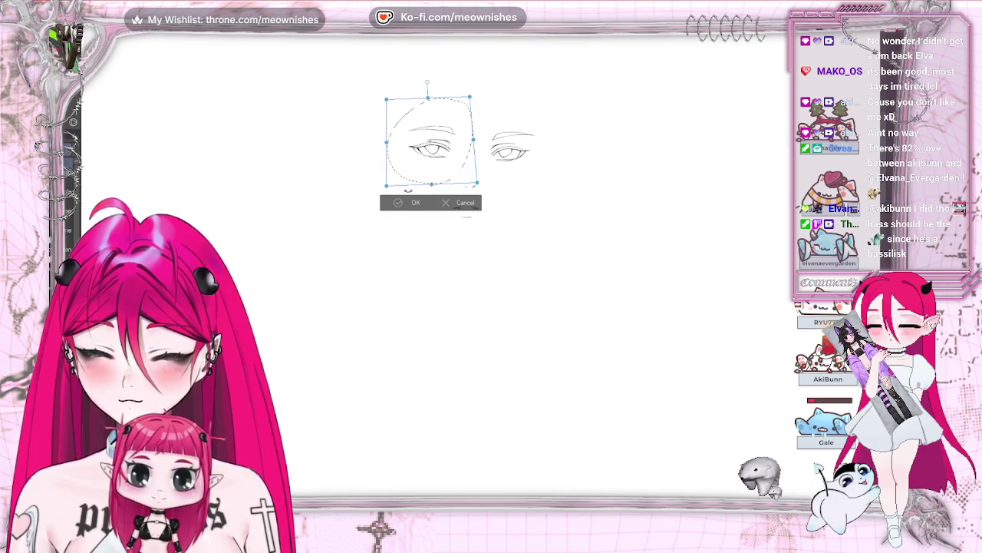
{"action": "key", "text": "Return"}
Zoom in on the nose and mouth and reduce the nose to two small marks.
{"action": "key", "text": "ctrl+minus"}
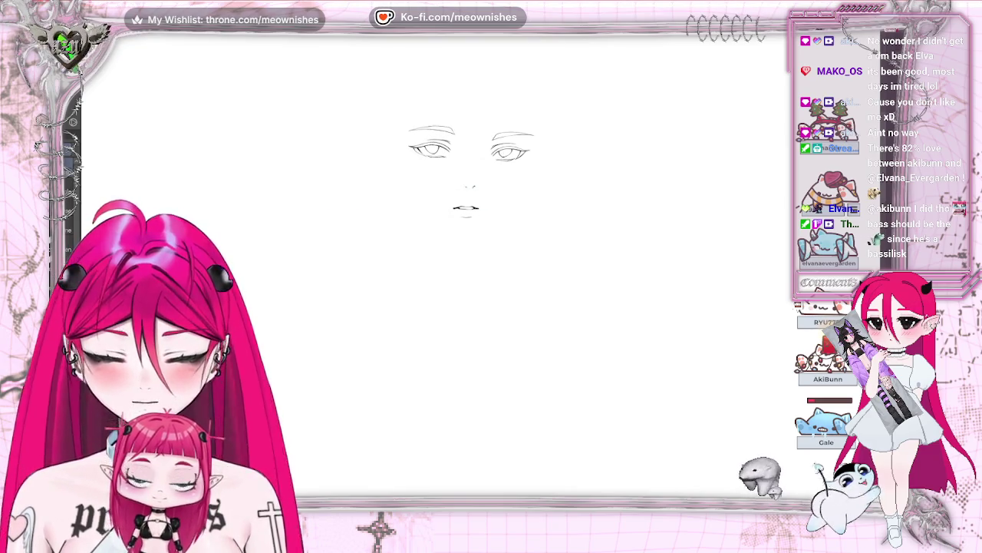
{"action": "key", "text": "ctrl+minus"}
{"action": "key", "text": "ctrl+plus"}
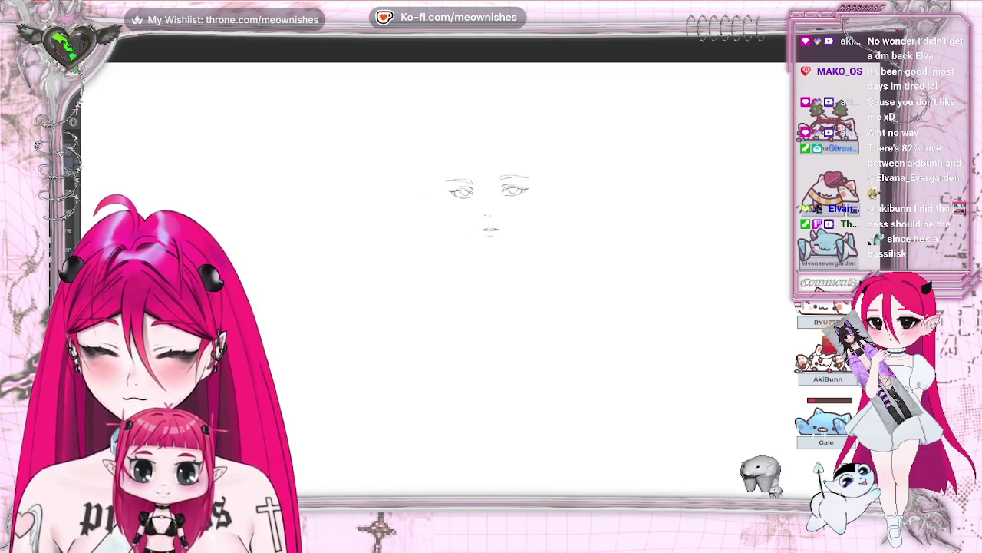
{"action": "key", "text": "ctrl+plus"}
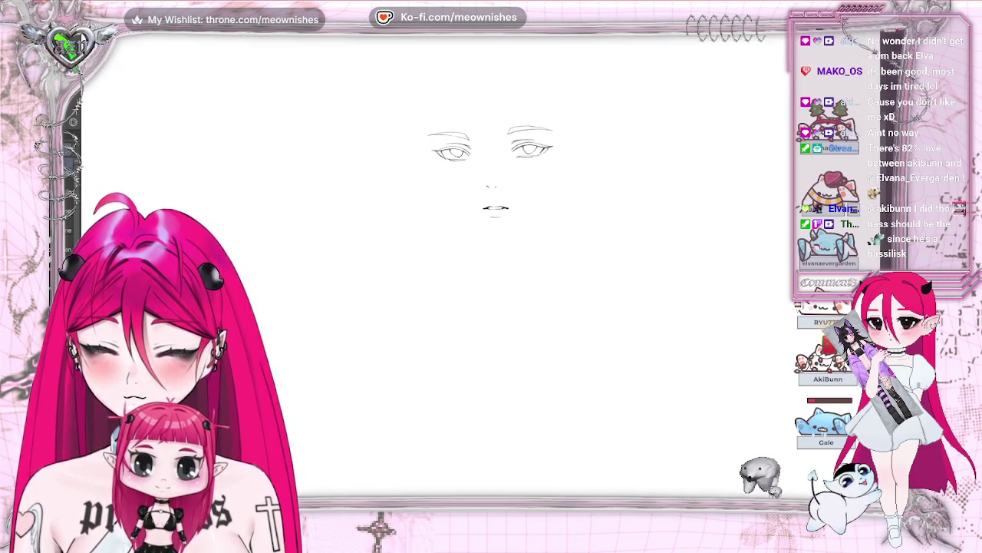
{"action": "scroll", "coordinate": [476, 172], "scroll_direction": "right", "scroll_amount": 1}
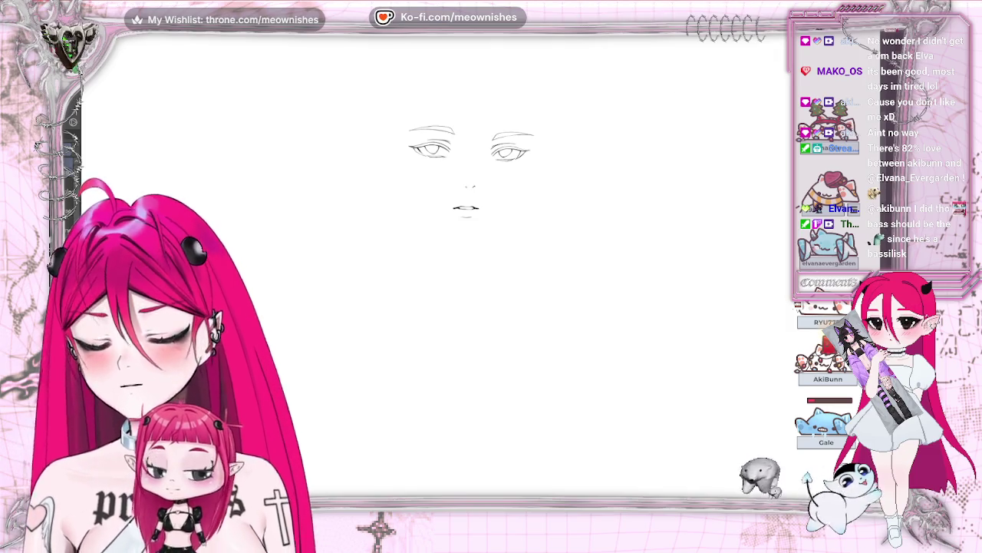
{"action": "key", "text": "ctrl+plus"}
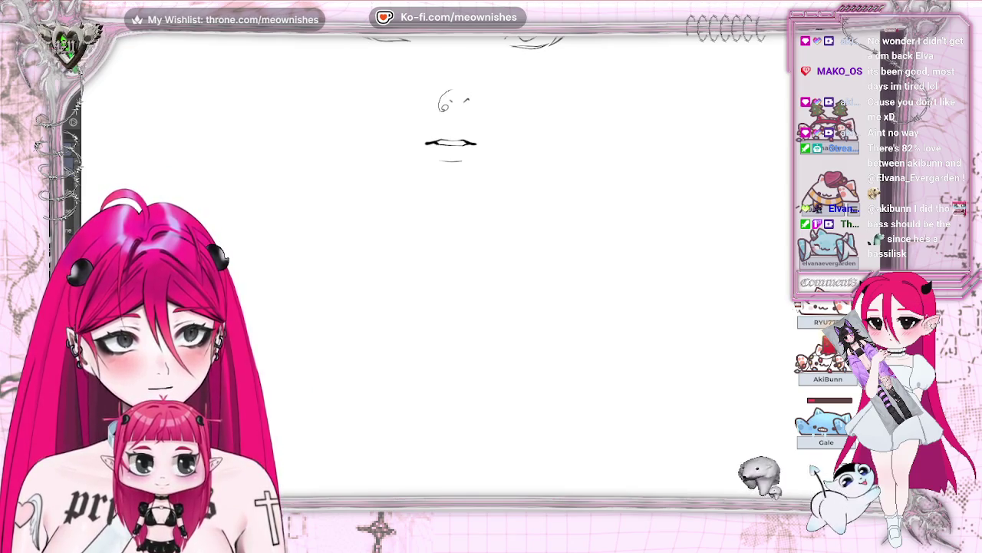
{"action": "mouse_move", "coordinate": [443, 106]}
{"action": "left_mouse_down"}
{"action": "mouse_move", "coordinate": [449, 91]}
{"action": "mouse_move", "coordinate": [449, 99]}
{"action": "left_mouse_up"}
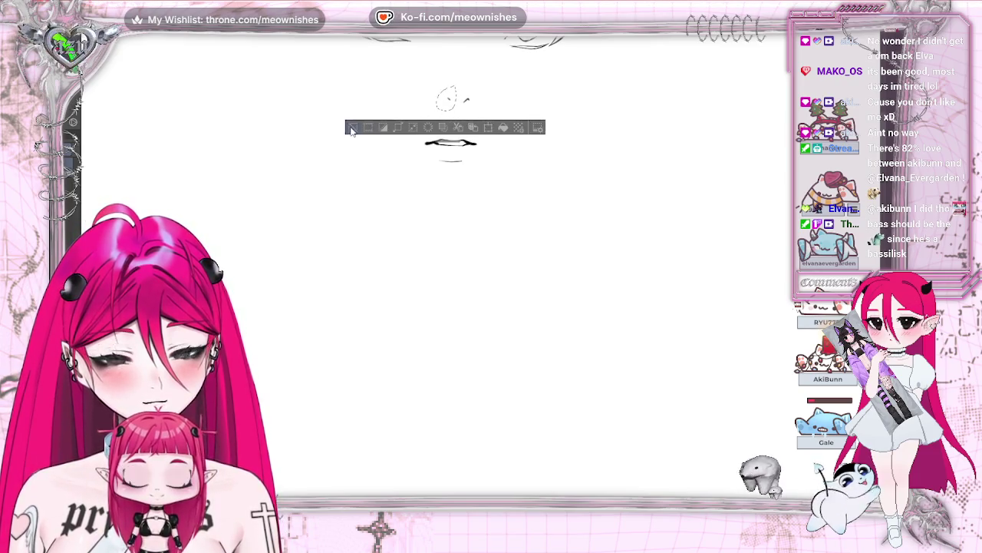
{"action": "left_click", "coordinate": [351, 129]}
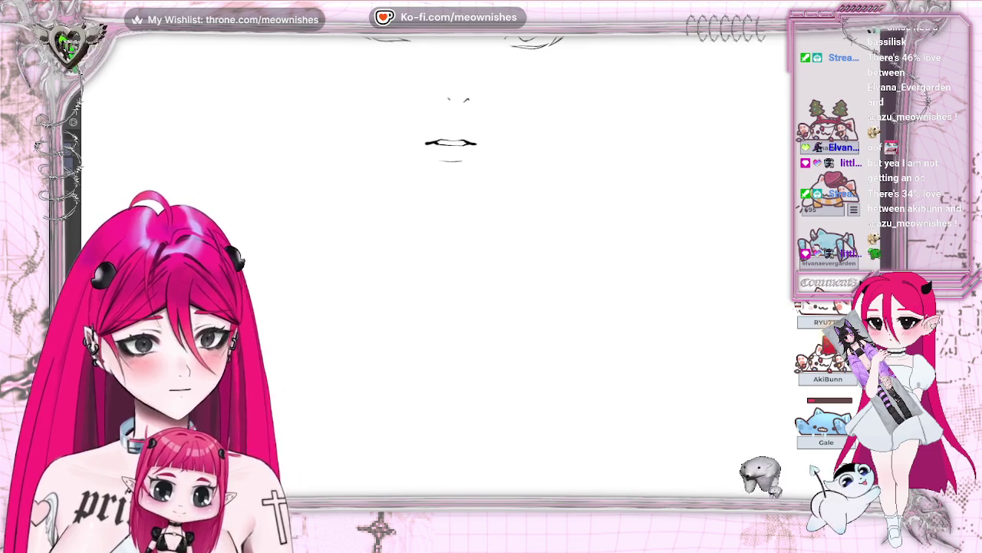
{"action": "scroll", "coordinate": [453, 269], "scroll_direction": "up", "scroll_amount": 3}
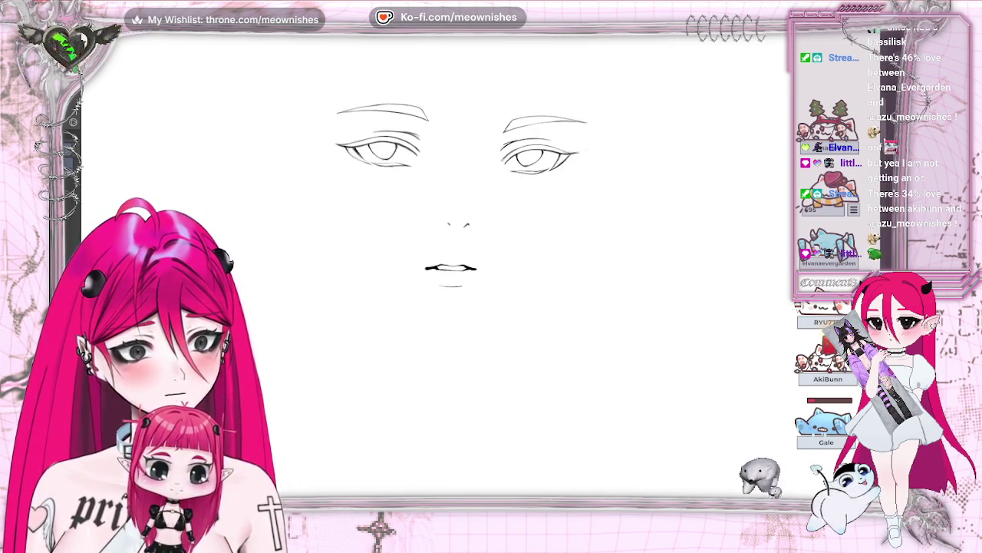
Sketch a curved stroke above the left eye and nudge the left eyebrow into place.
{"action": "left_click_drag", "start_coordinate": [452, 231], "coordinate": [499, 230]}
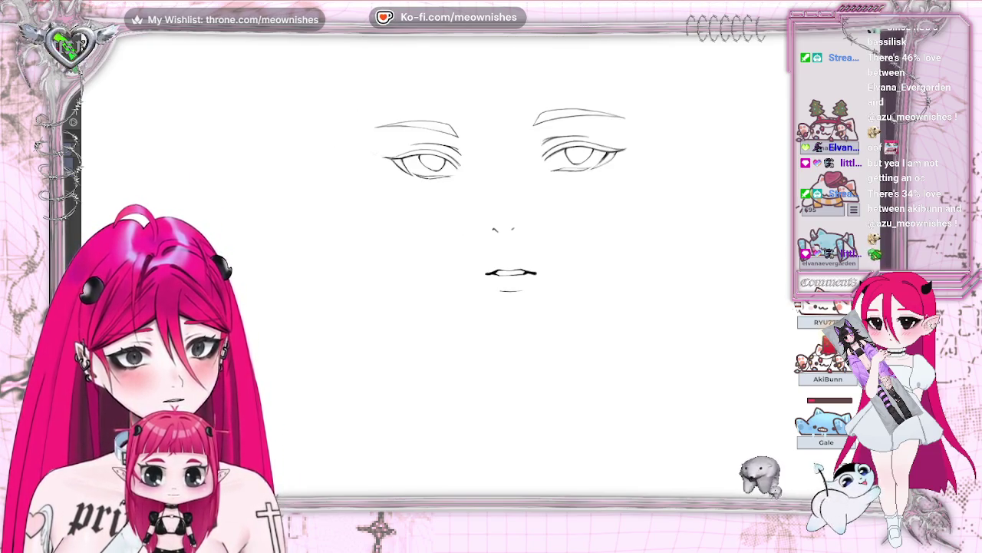
{"action": "scroll", "coordinate": [499, 230], "scroll_direction": "down", "scroll_amount": 3}
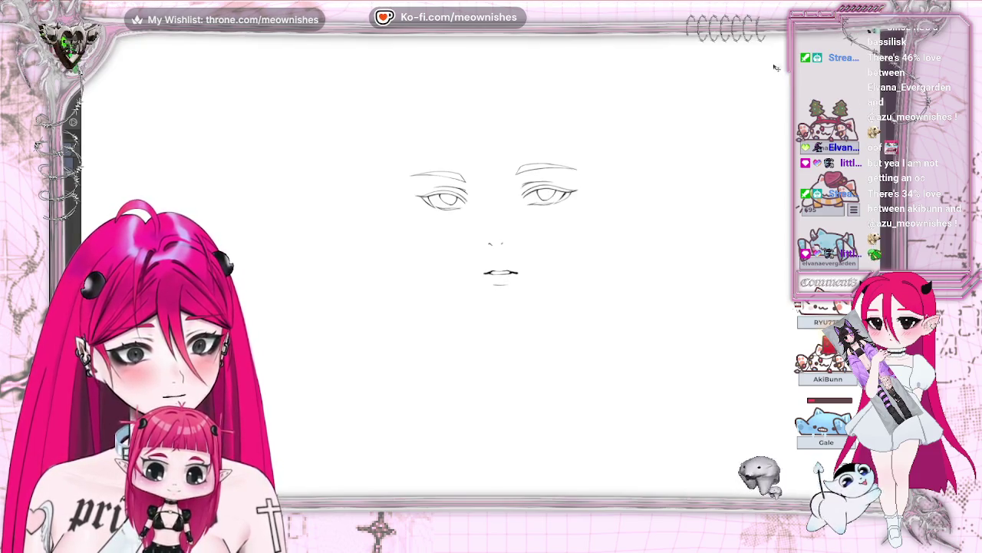
{"action": "left_click_drag", "start_coordinate": [448, 154], "coordinate": [377, 165]}
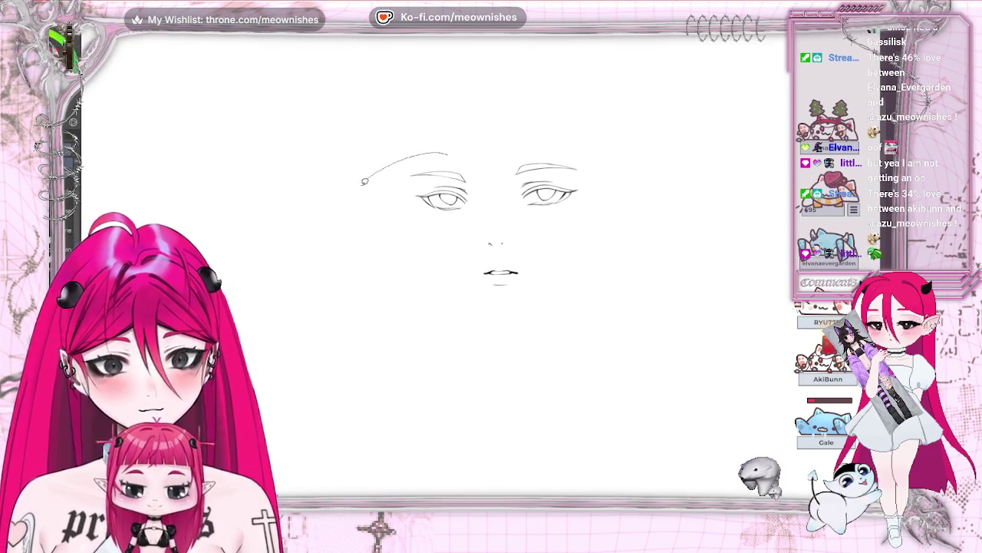
{"action": "left_click_drag", "start_coordinate": [463, 180], "coordinate": [420, 137]}
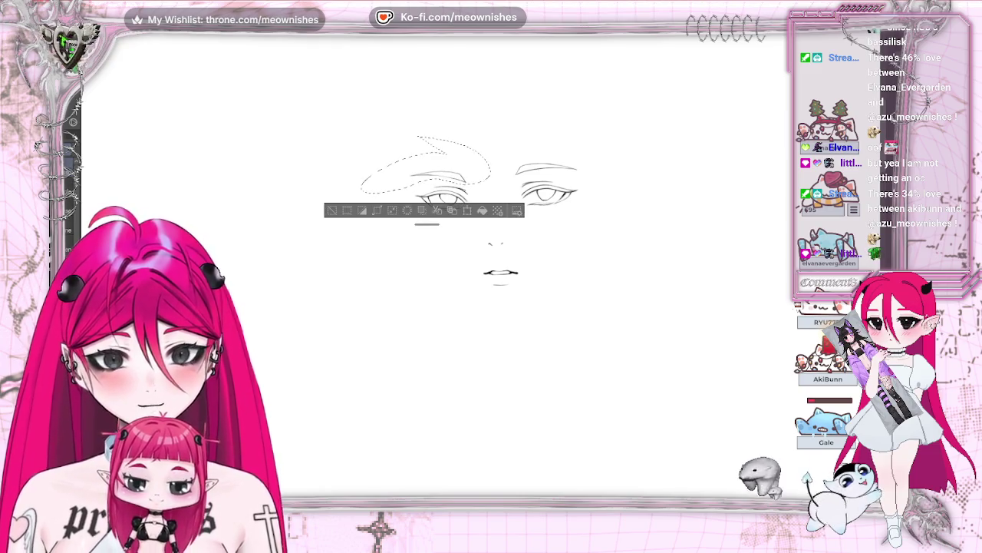
{"action": "left_click_drag", "start_coordinate": [480, 179], "coordinate": [479, 173]}
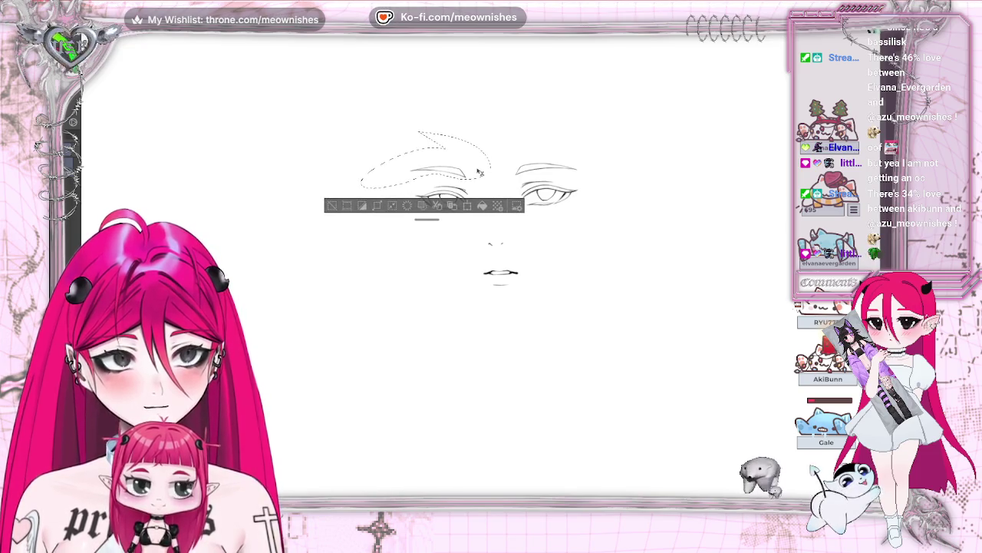
{"action": "left_click", "coordinate": [361, 205]}
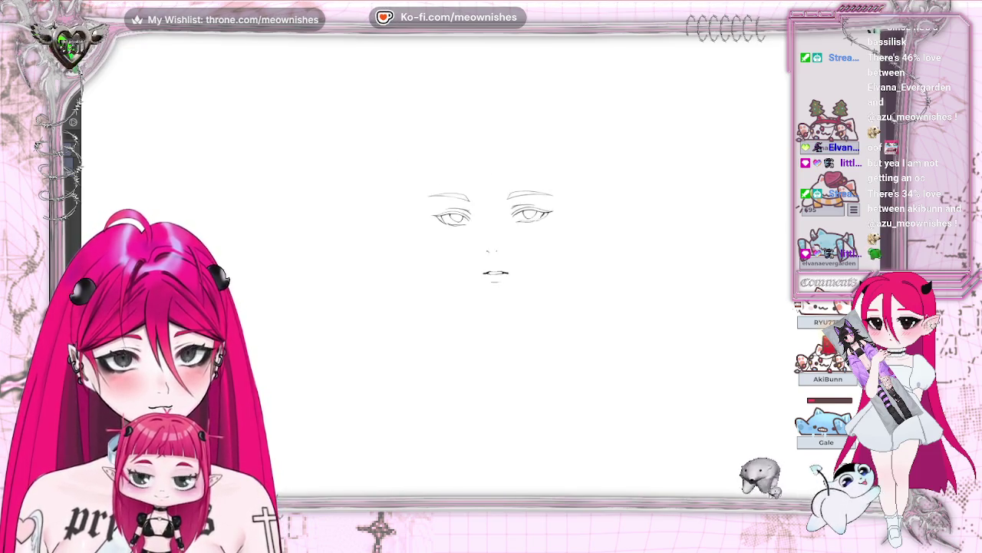
Tilt the right eyebrow so its outer end slopes downward.
{"action": "scroll", "coordinate": [499, 231], "scroll_direction": "down", "scroll_amount": 3}
{"action": "scroll", "coordinate": [499, 230], "scroll_direction": "up", "scroll_amount": 5}
{"action": "left_click_drag", "start_coordinate": [499, 230], "coordinate": [449, 230]}
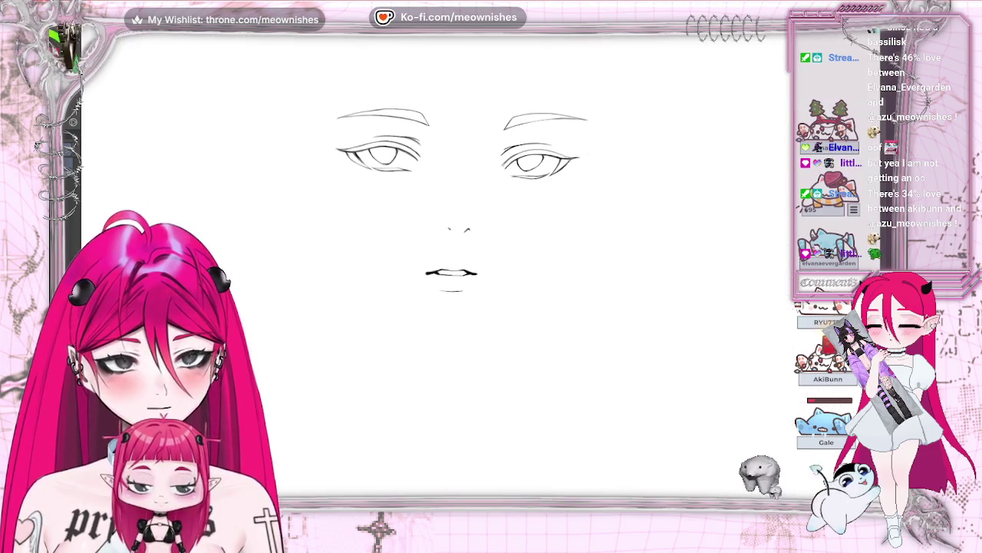
{"action": "left_click_drag", "start_coordinate": [572, 61], "coordinate": [535, 85]}
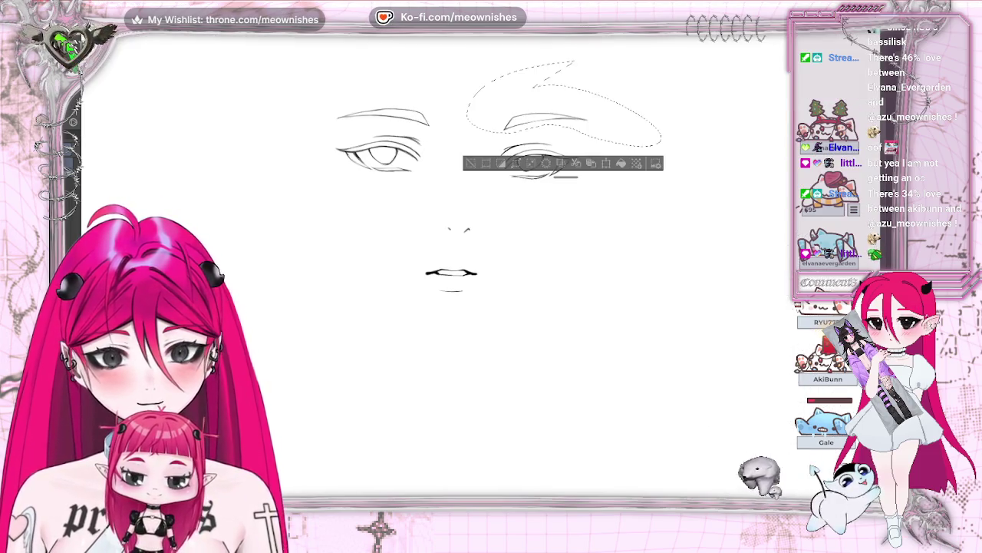
{"action": "left_click", "coordinate": [606, 163]}
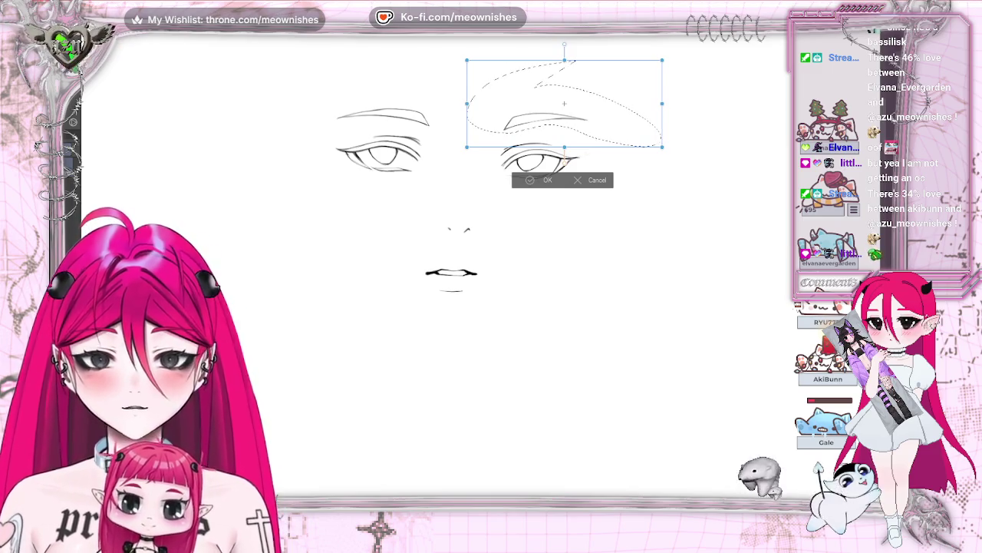
{"action": "left_click_drag", "start_coordinate": [664, 140], "coordinate": [663, 157]}
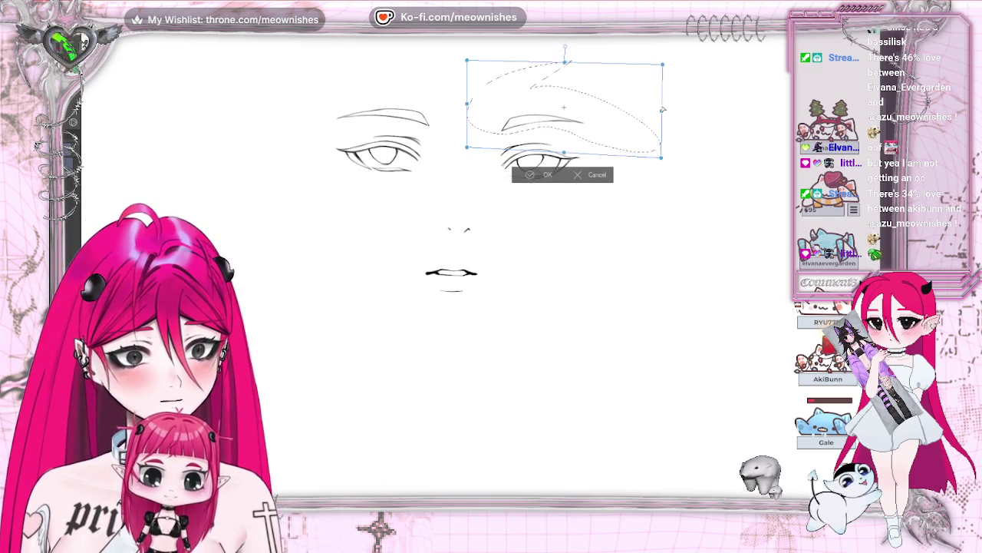
{"action": "left_click", "coordinate": [547, 176]}
{"action": "left_click", "coordinate": [473, 174]}
Undo the last change and redraw the right eyebrow's inner end darker.
{"action": "key", "text": "ctrl+z"}
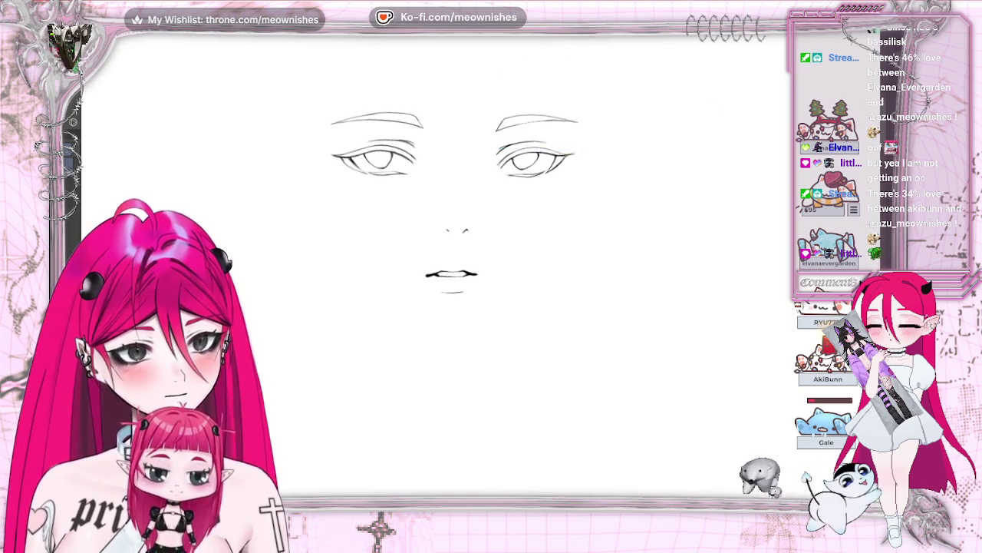
{"action": "scroll", "coordinate": [505, 276], "scroll_direction": "up", "scroll_amount": 2}
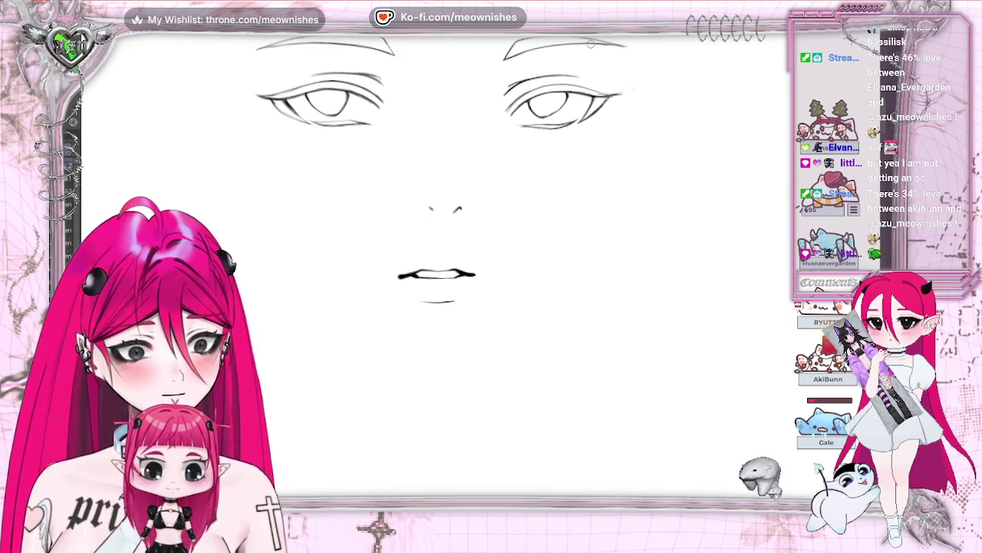
{"action": "left_click_drag", "start_coordinate": [507, 60], "coordinate": [545, 46]}
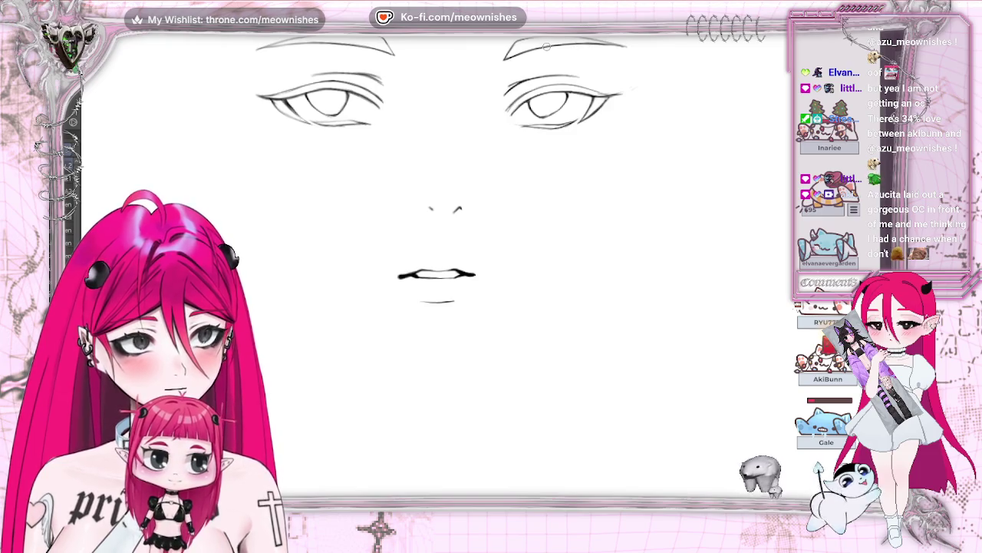
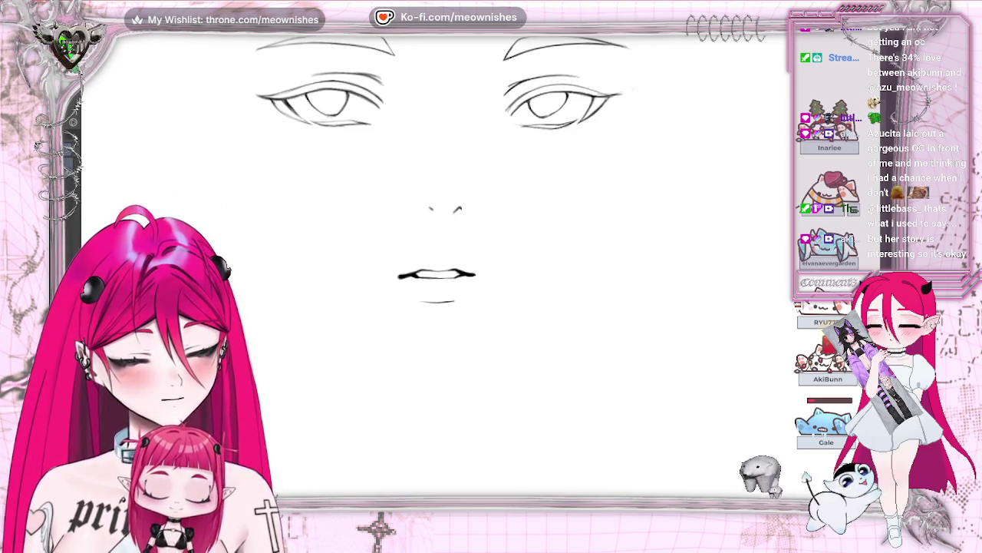
Move the right eye and brow slightly lower and rotate them to reduce their tilt.
{"action": "scroll", "coordinate": [434, 269], "scroll_direction": "up", "scroll_amount": 3}
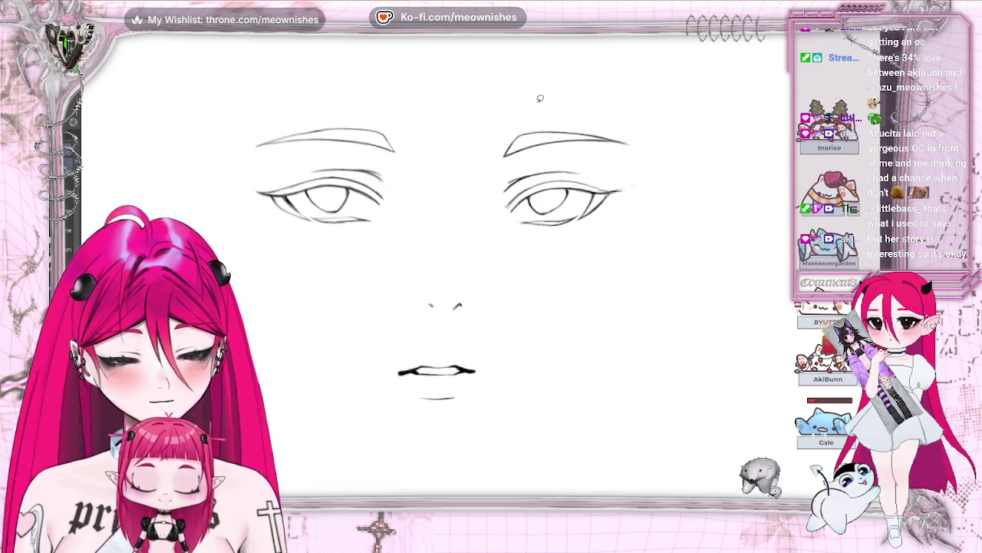
{"action": "left_click_drag", "start_coordinate": [681, 153], "coordinate": [516, 103]}
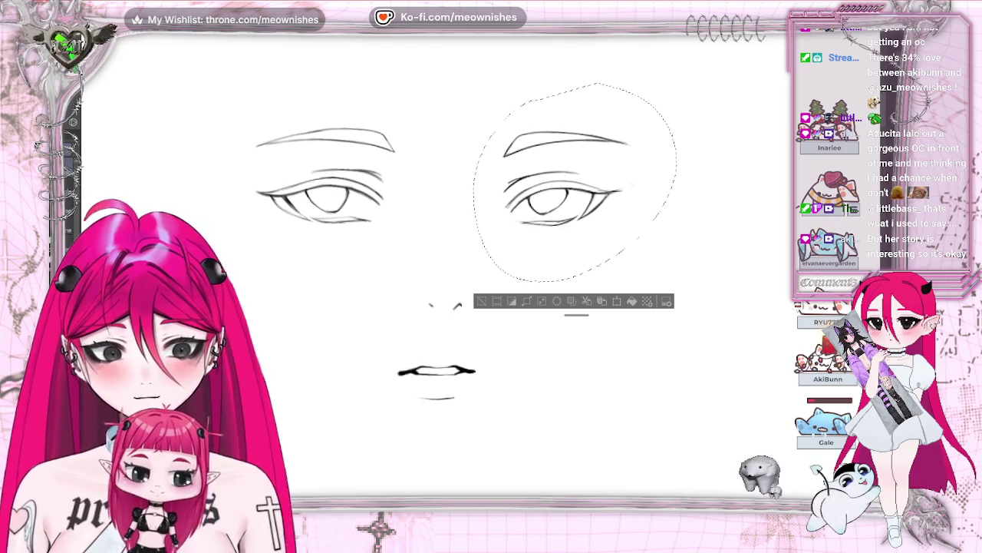
{"action": "left_click_drag", "start_coordinate": [589, 250], "coordinate": [589, 252]}
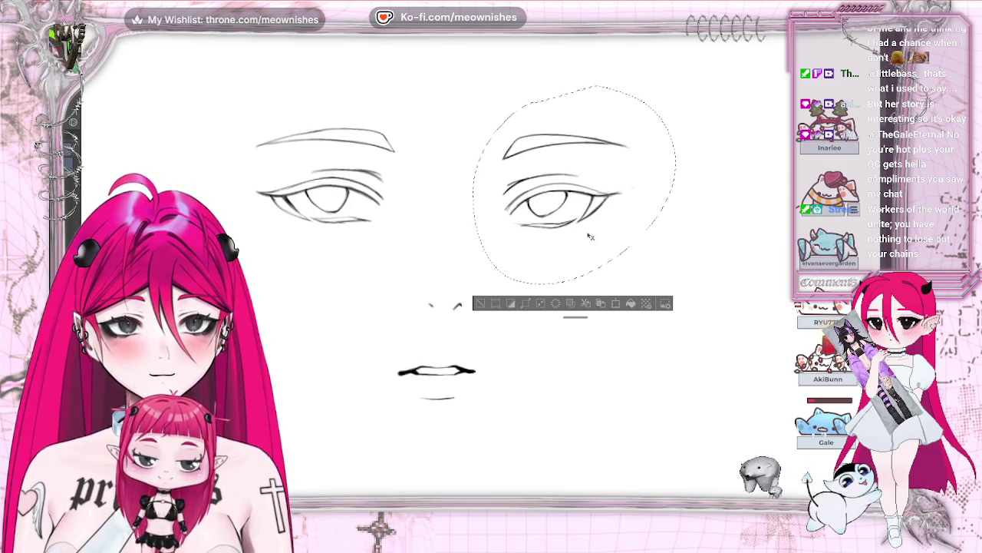
{"action": "key", "text": "ctrl+t"}
{"action": "left_click_drag", "start_coordinate": [719, 240], "coordinate": [719, 246]}
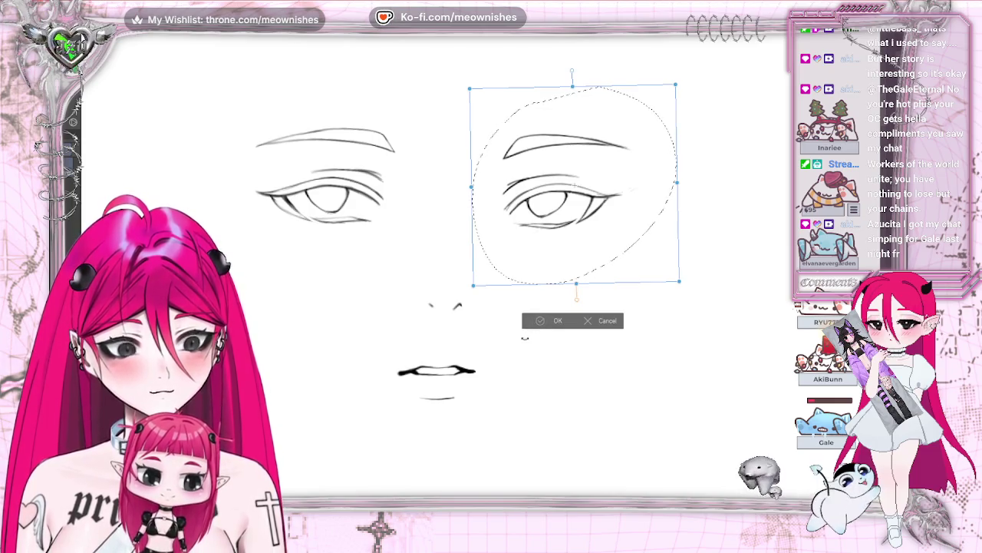
{"action": "left_click", "coordinate": [558, 320]}
{"action": "key", "text": "ctrl+d"}
Nudge the left eye and brow up a few pixels, then deselect.
{"action": "mouse_move", "coordinate": [388, 80]}
{"action": "left_mouse_down"}
{"action": "mouse_move", "coordinate": [188, 185]}
{"action": "mouse_move", "coordinate": [372, 58]}
{"action": "left_mouse_up"}
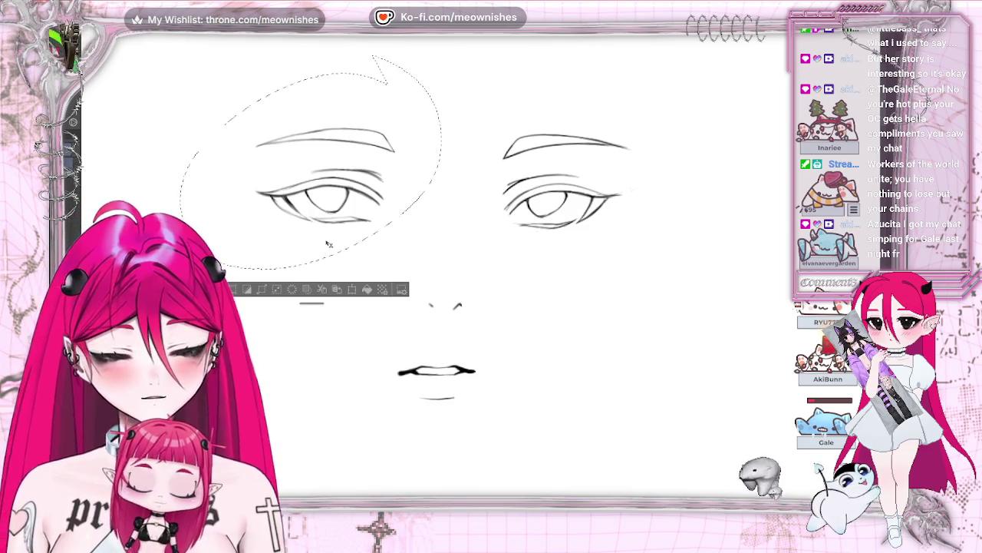
{"action": "key", "text": "Up"}
{"action": "key", "text": "Up"}
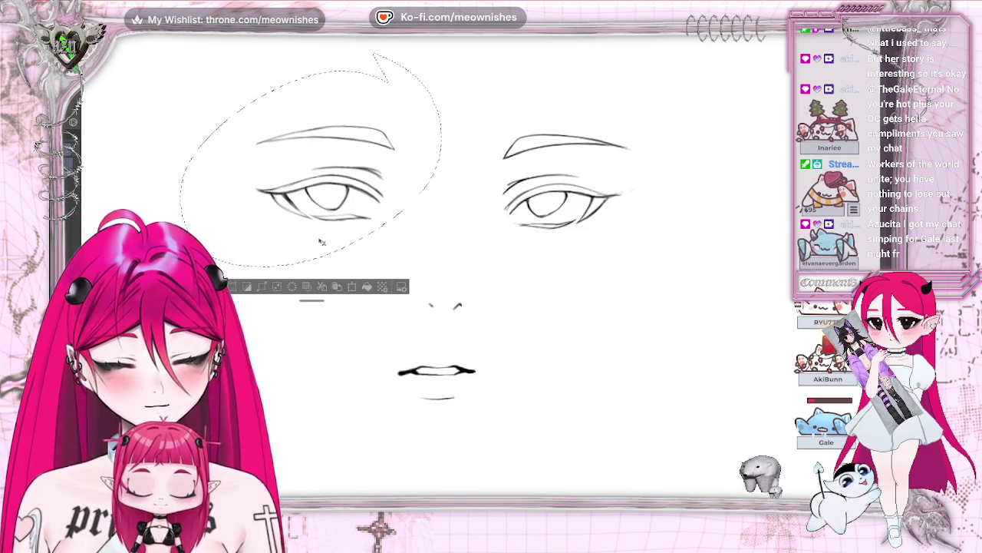
{"action": "key", "text": "ctrl+d"}
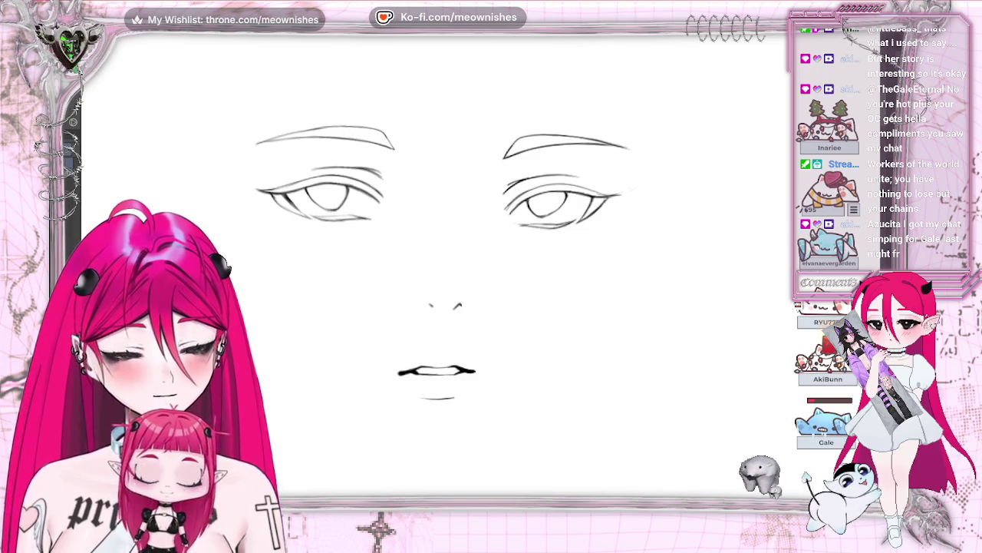
Add a lower-lash stroke under the right eye.
{"action": "scroll", "coordinate": [476, 292], "scroll_direction": "left", "scroll_amount": 3}
{"action": "scroll", "coordinate": [492, 292], "scroll_direction": "down", "scroll_amount": 5}
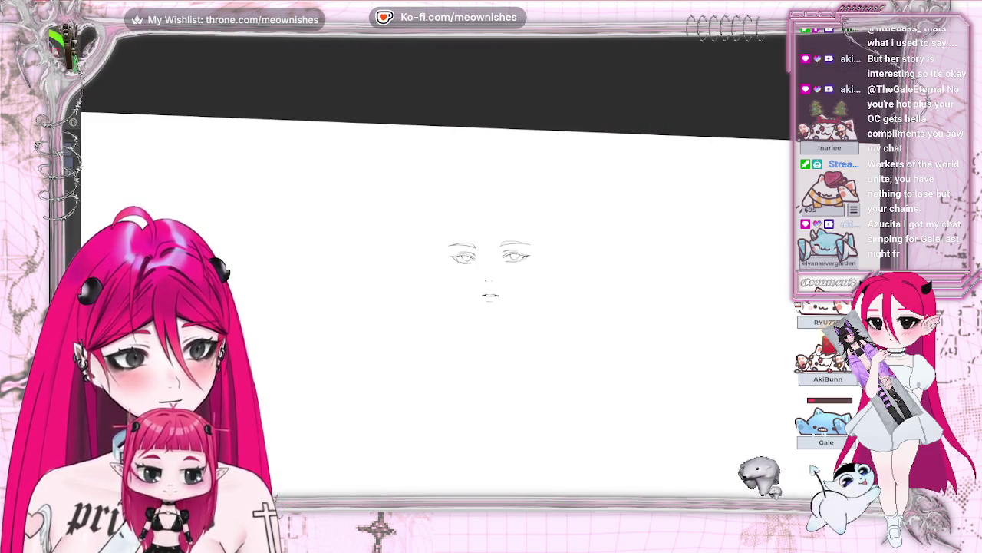
{"action": "scroll", "coordinate": [491, 276], "scroll_direction": "up", "scroll_amount": 2}
{"action": "scroll", "coordinate": [491, 277], "scroll_direction": "down", "scroll_amount": 3}
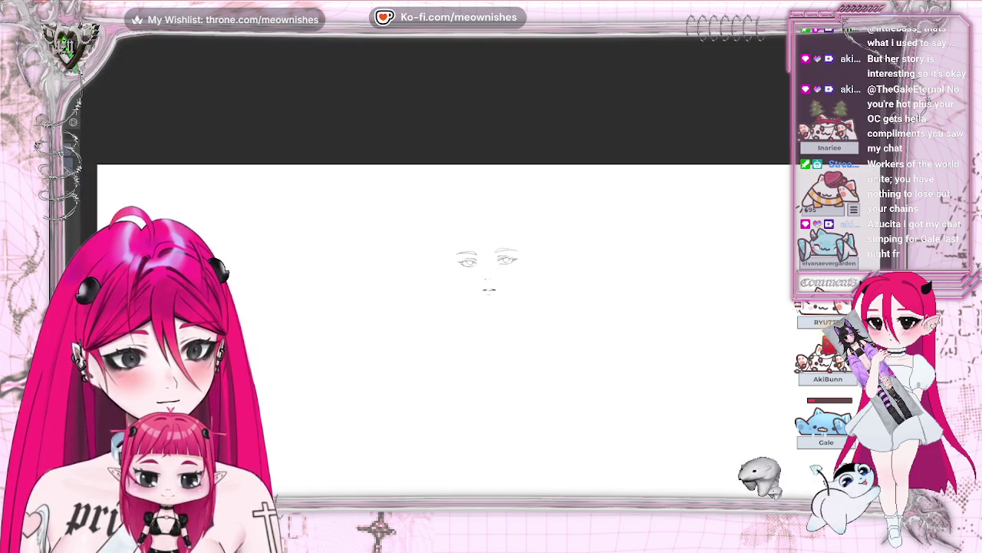
{"action": "scroll", "coordinate": [488, 274], "scroll_direction": "up", "scroll_amount": 4}
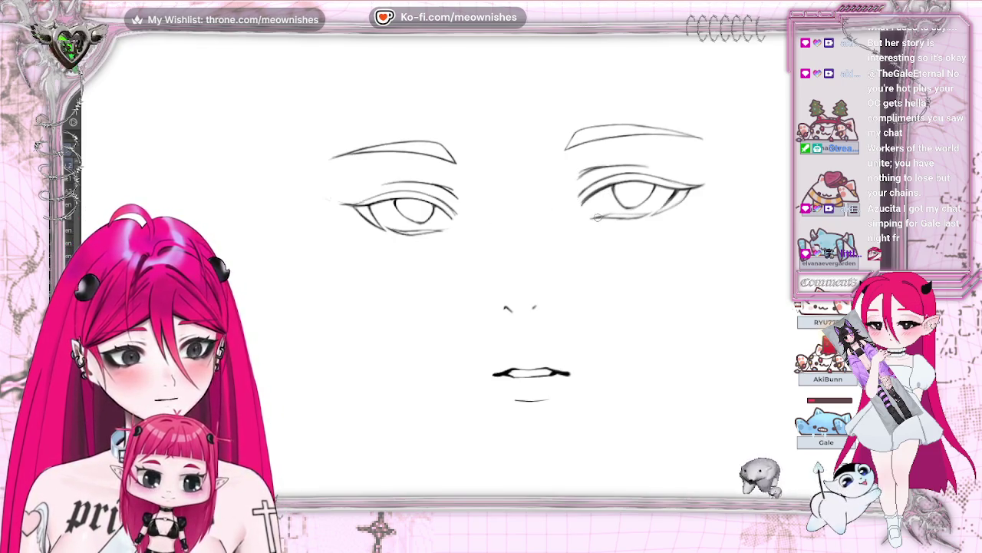
{"action": "left_click_drag", "start_coordinate": [595, 218], "coordinate": [639, 217]}
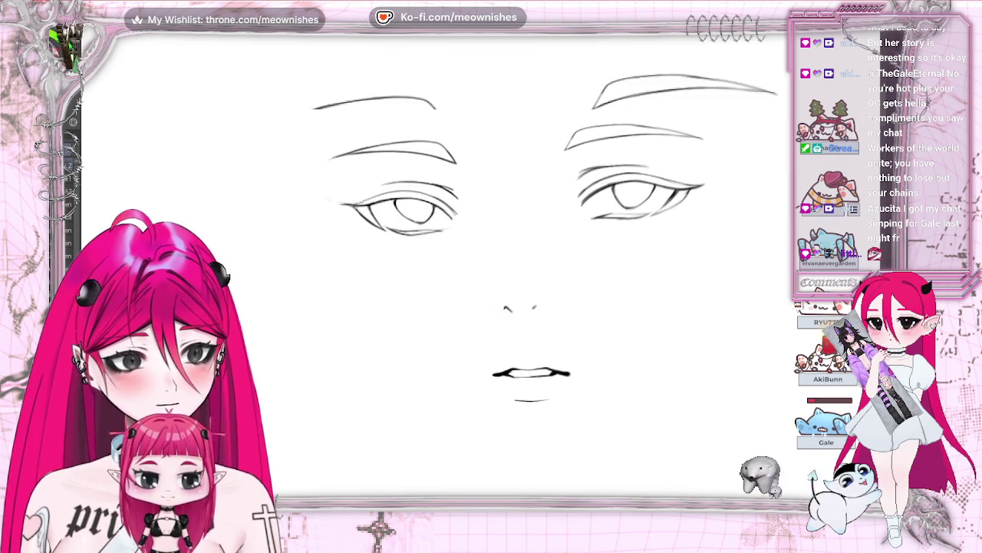
Erase the left eye's upper-lid tip and redraw it with a darker line.
{"action": "key", "text": "ctrl+plus"}
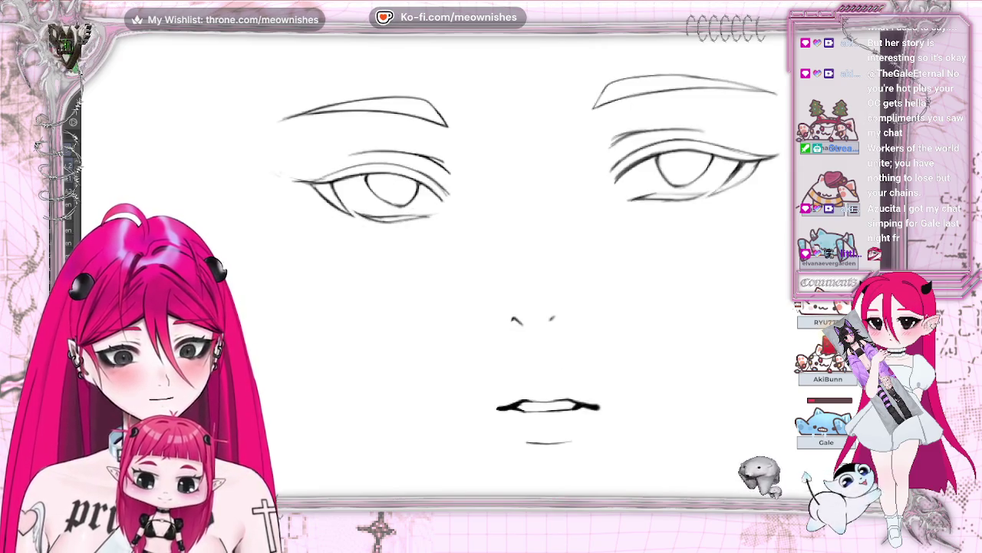
{"action": "left_click_drag", "start_coordinate": [287, 176], "coordinate": [310, 164]}
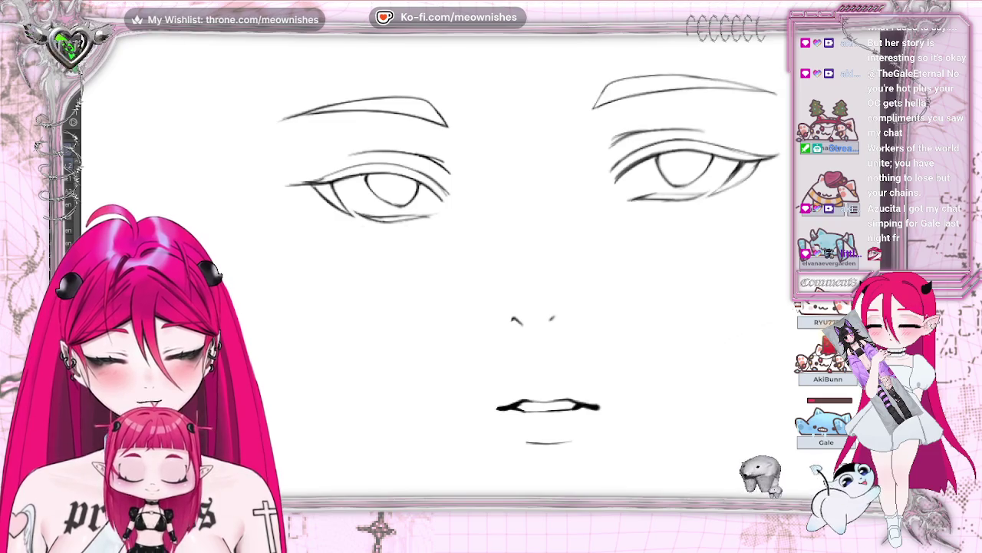
{"action": "left_click_drag", "start_coordinate": [307, 182], "coordinate": [287, 184]}
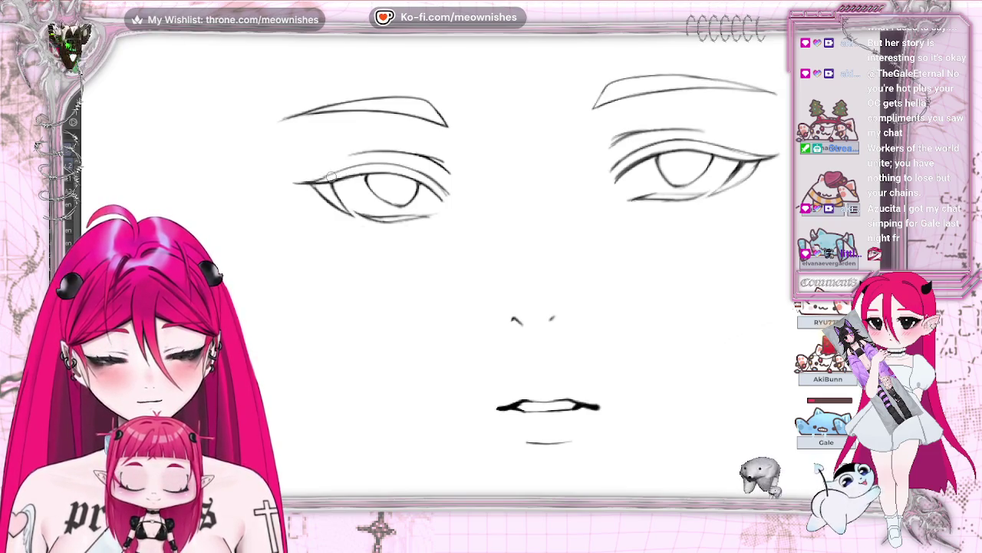
{"action": "left_click_drag", "start_coordinate": [290, 183], "coordinate": [320, 179]}
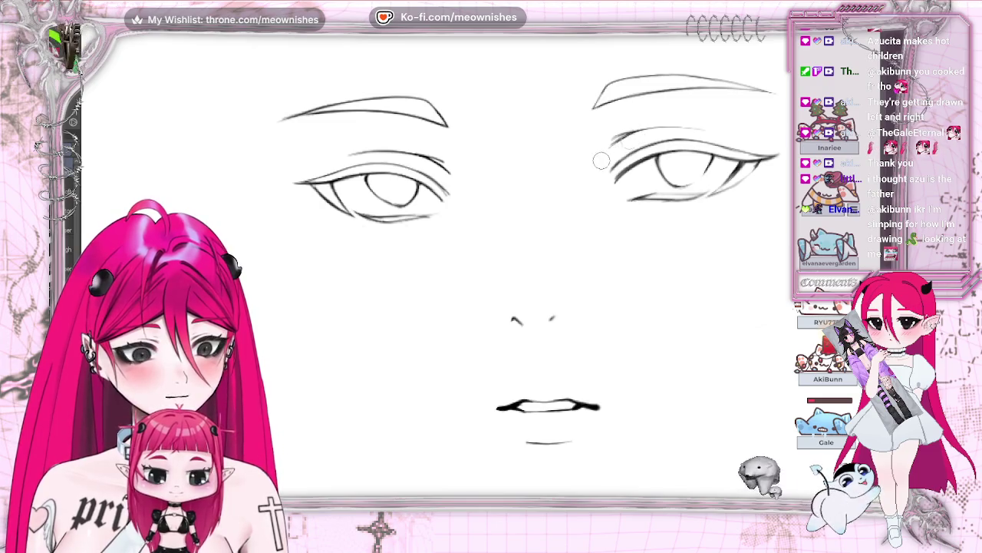
Redraw the left eye's outer upper-lid line darker and longer, checking symmetry with mirrored views.
{"action": "key", "text": "h"}
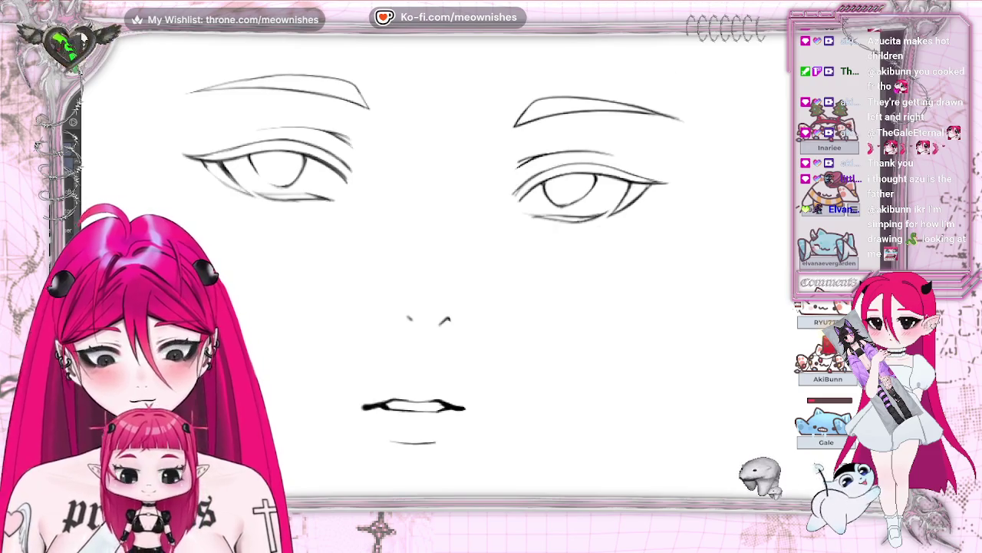
{"action": "key", "text": "h"}
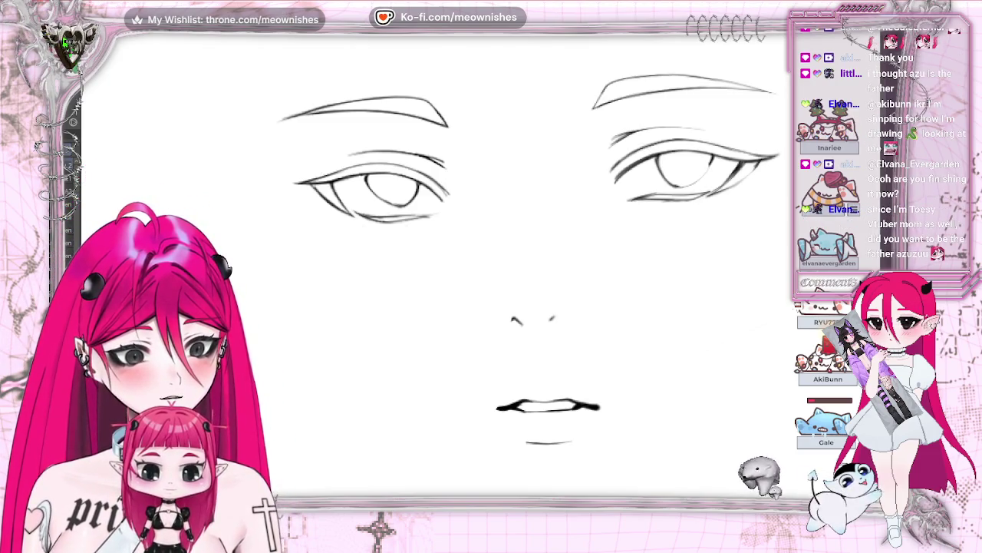
{"action": "key", "text": "m"}
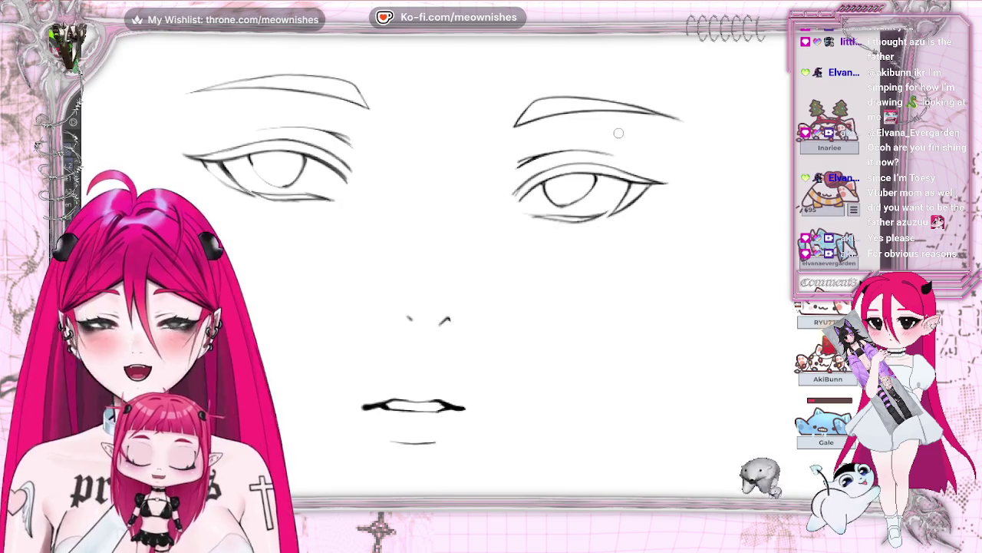
{"action": "key", "text": "h"}
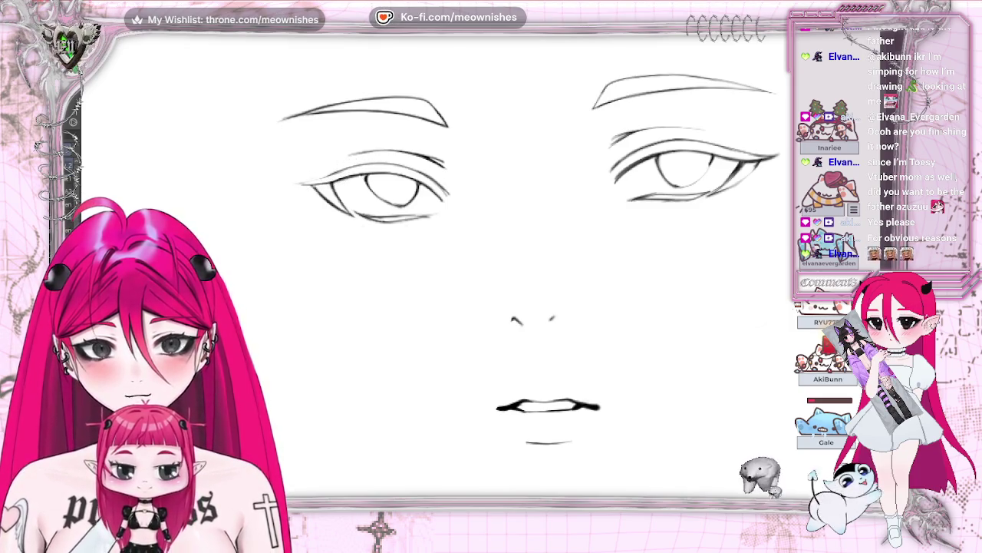
{"action": "left_click_drag", "start_coordinate": [291, 184], "coordinate": [337, 171]}
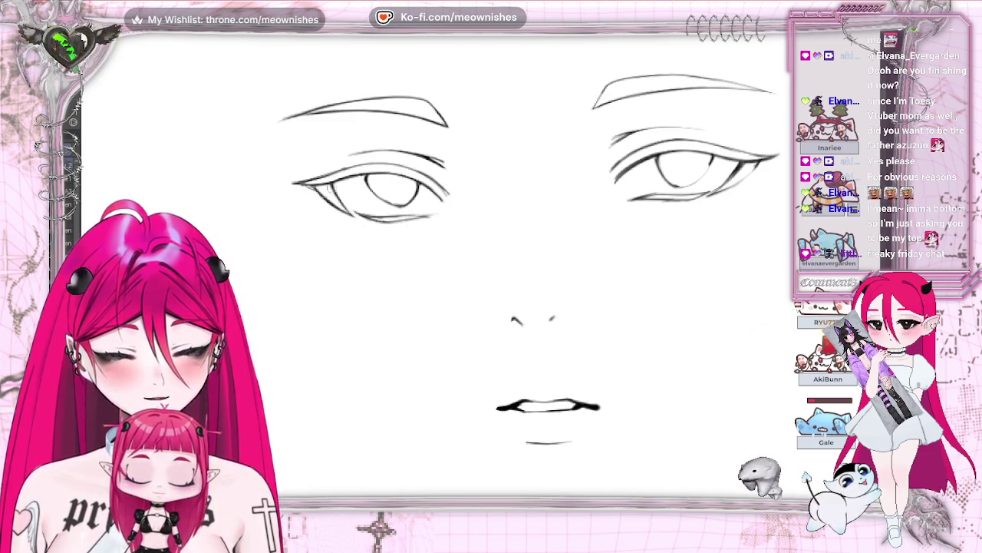
{"action": "key", "text": "h"}
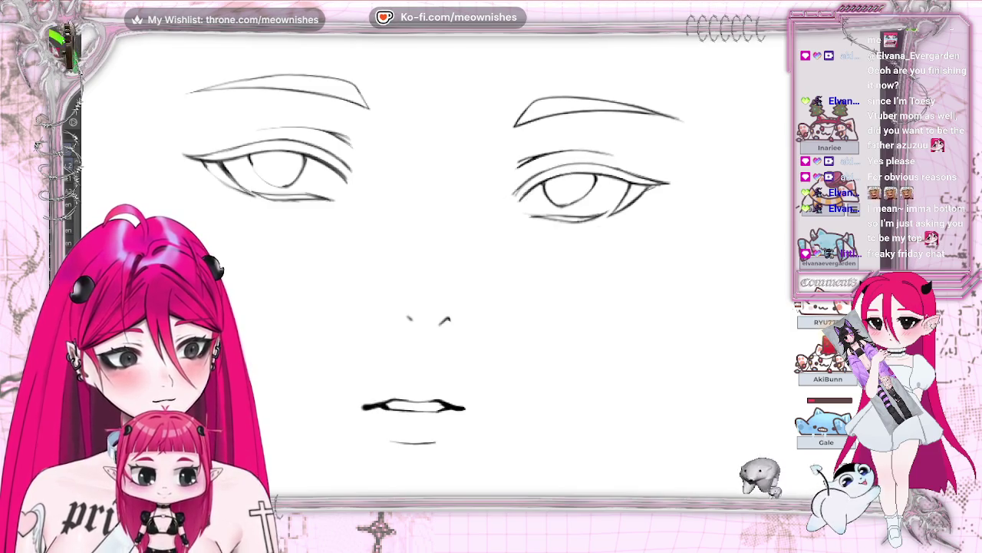
Move the right eyebrow a few pixels lower and deselect.
{"action": "scroll", "coordinate": [445, 253], "scroll_direction": "down", "scroll_amount": 2}
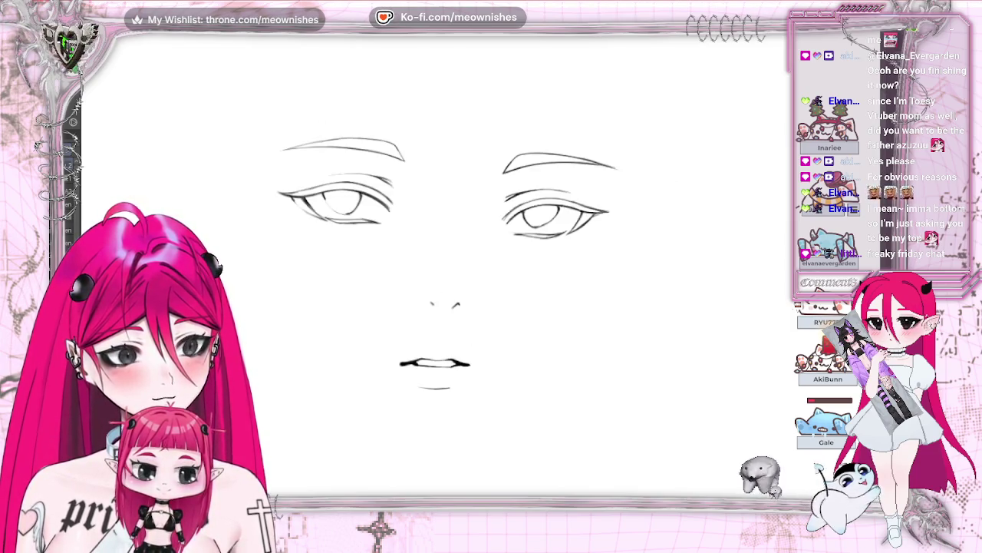
{"action": "left_click_drag", "start_coordinate": [528, 121], "coordinate": [529, 123]}
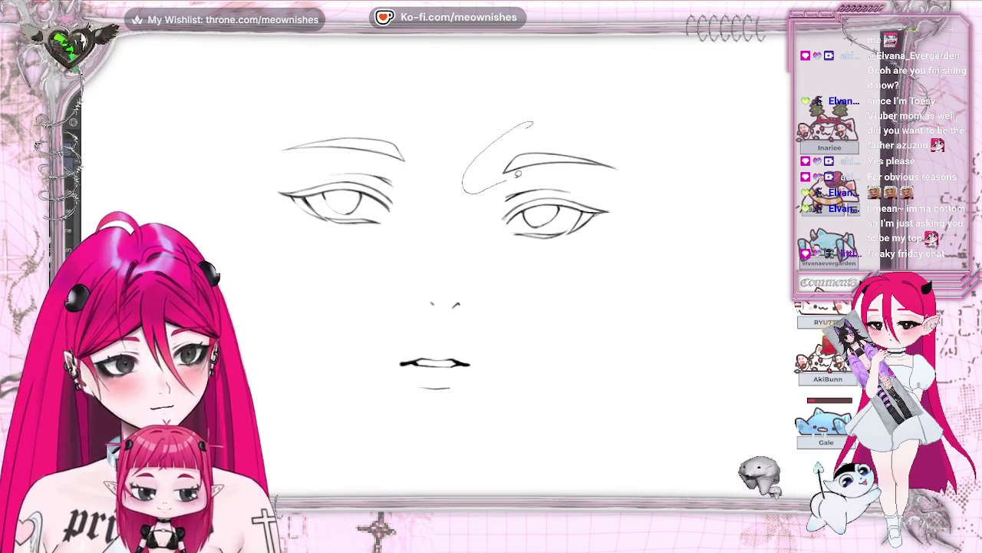
{"action": "left_click_drag", "start_coordinate": [530, 196], "coordinate": [530, 199]}
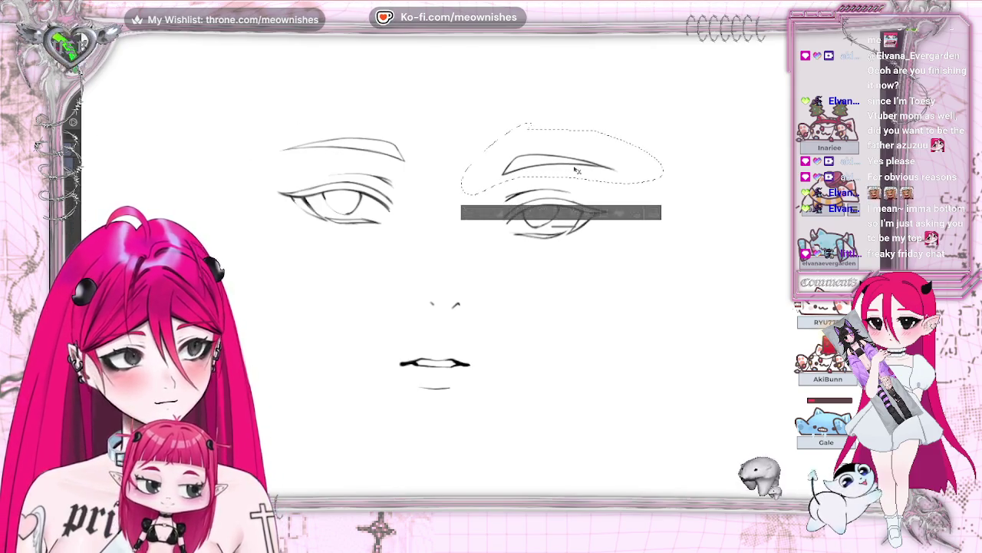
{"action": "key", "text": "ctrl+d"}
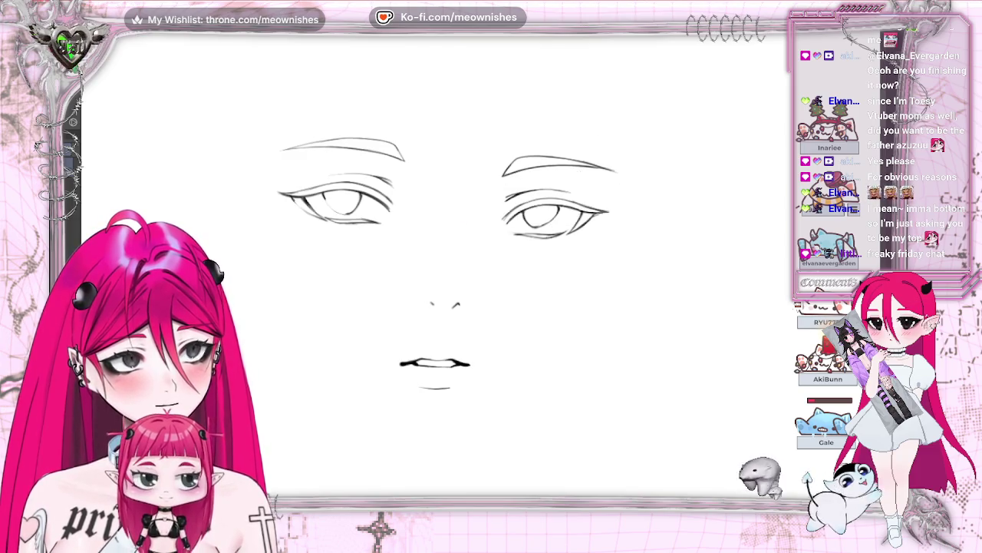
Mirror the canvas view to check the face's symmetry.
{"action": "scroll", "coordinate": [468, 269], "scroll_direction": "down", "scroll_amount": 2}
{"action": "scroll", "coordinate": [468, 269], "scroll_direction": "down", "scroll_amount": 2}
{"action": "scroll", "coordinate": [464, 269], "scroll_direction": "up", "scroll_amount": 2}
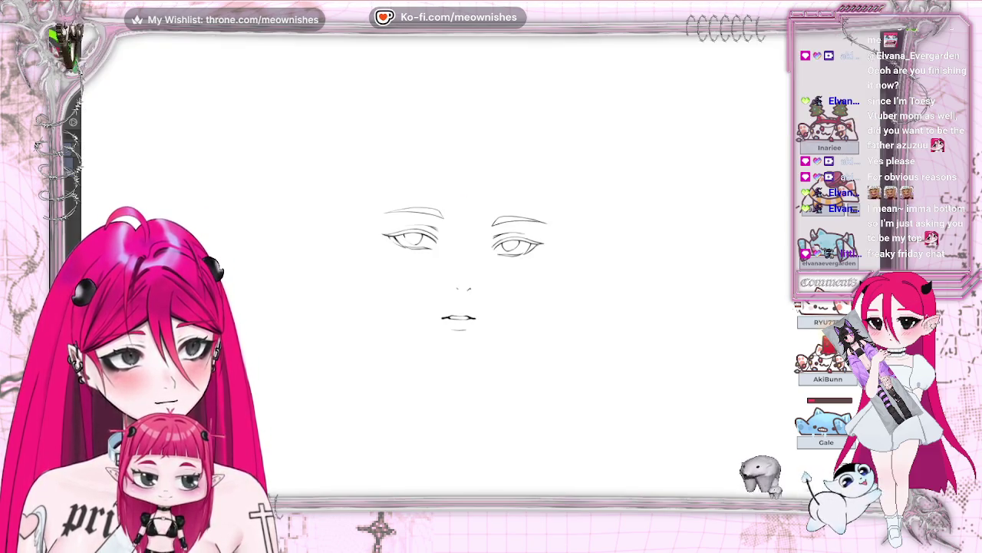
{"action": "scroll", "coordinate": [476, 269], "scroll_direction": "left", "scroll_amount": 3}
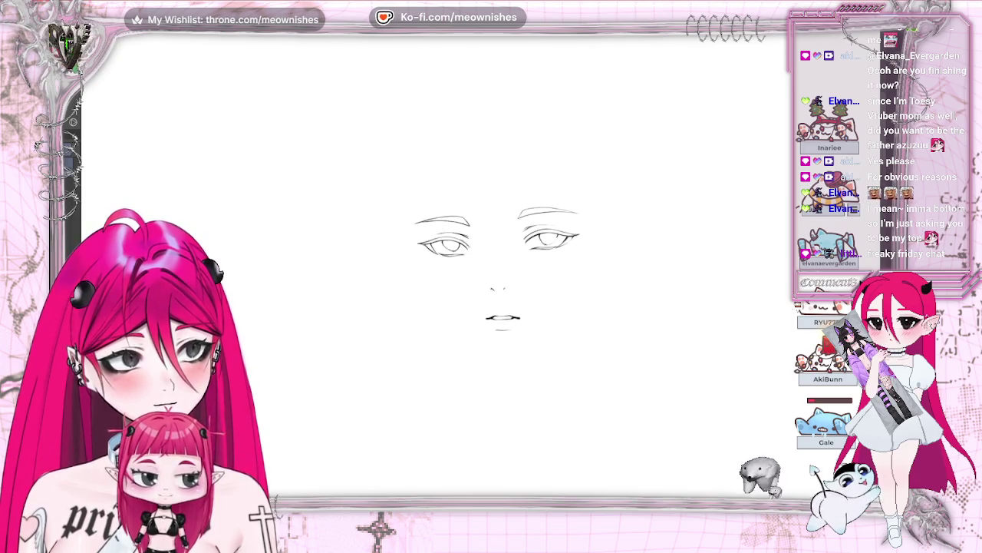
{"action": "scroll", "coordinate": [479, 272], "scroll_direction": "up", "scroll_amount": 2}
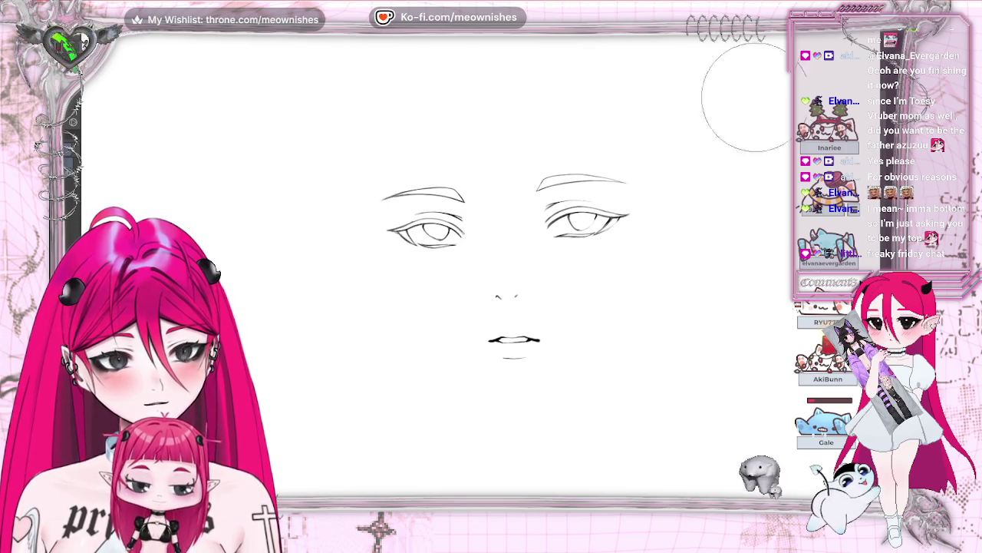
{"action": "key", "text": "m"}
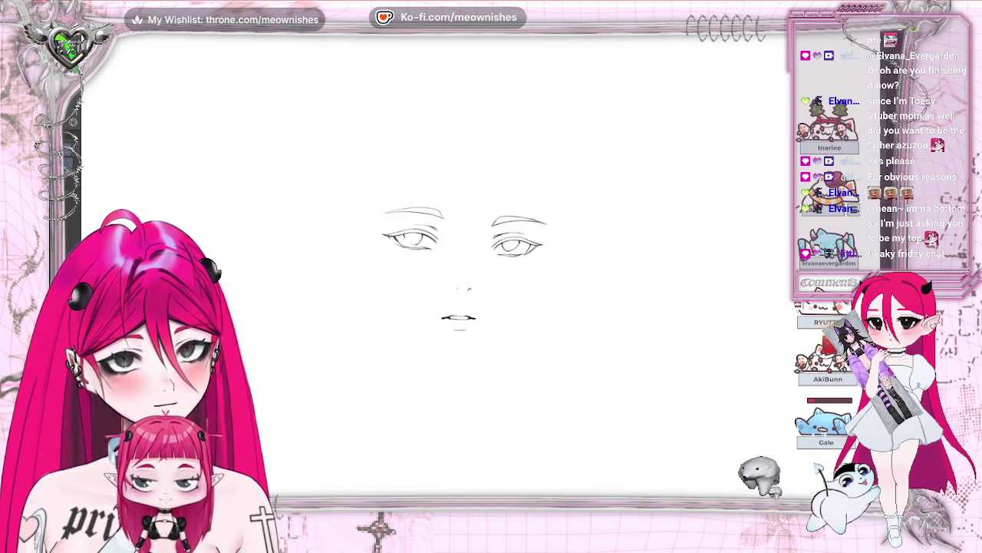
{"action": "scroll", "coordinate": [446, 261], "scroll_direction": "up", "scroll_amount": 3}
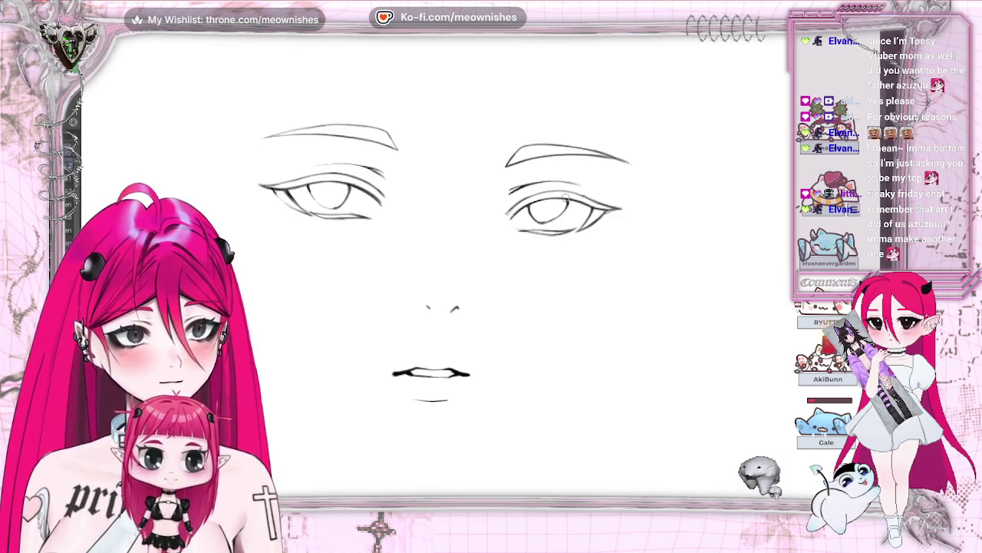
{"action": "left_click_drag", "start_coordinate": [567, 198], "coordinate": [387, 197]}
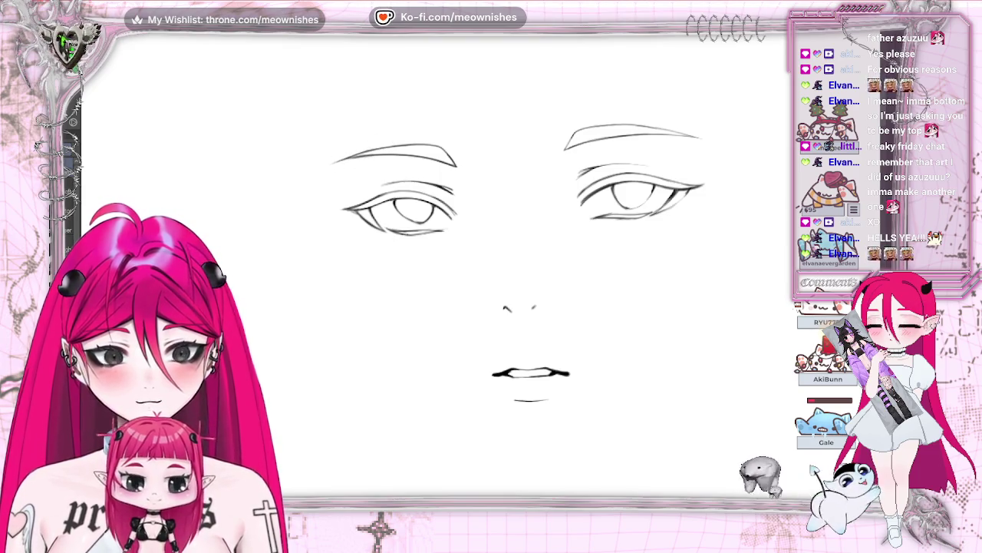
{"action": "scroll", "coordinate": [481, 273], "scroll_direction": "down", "scroll_amount": 2}
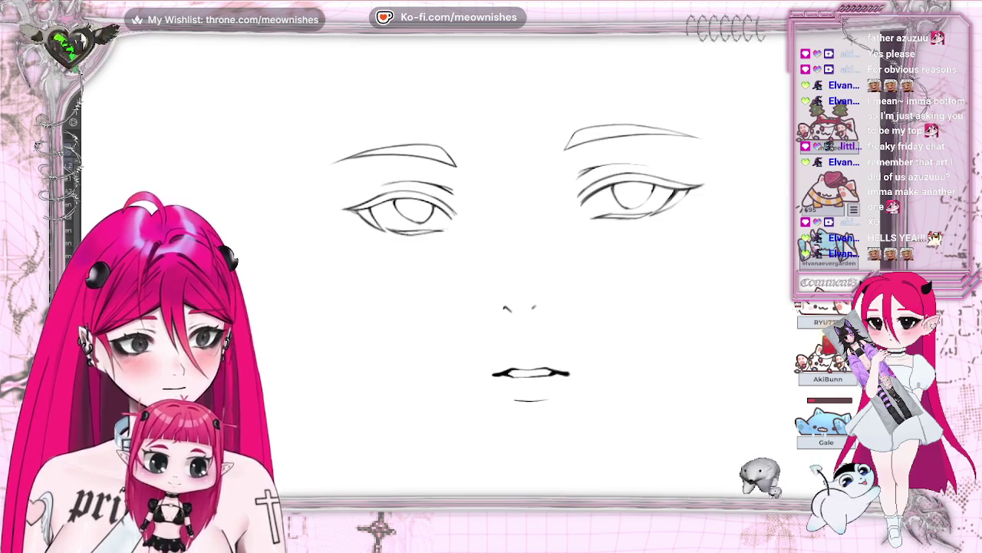
Draw two hair strands falling over the face between the eyes.
{"action": "scroll", "coordinate": [482, 272], "scroll_direction": "down", "scroll_amount": 3}
{"action": "scroll", "coordinate": [481, 272], "scroll_direction": "down", "scroll_amount": 3}
{"action": "scroll", "coordinate": [482, 272], "scroll_direction": "down", "scroll_amount": 3}
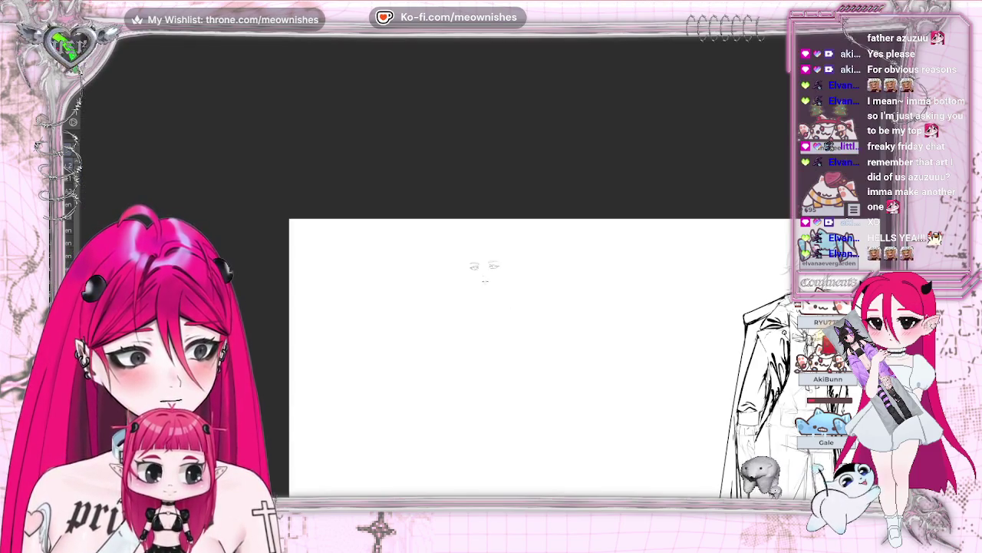
{"action": "scroll", "coordinate": [483, 268], "scroll_direction": "up", "scroll_amount": 3}
{"action": "scroll", "coordinate": [491, 269], "scroll_direction": "up", "scroll_amount": 2}
{"action": "left_click_drag", "start_coordinate": [470, 209], "coordinate": [485, 261]}
{"action": "left_click_drag", "start_coordinate": [500, 198], "coordinate": [510, 276]}
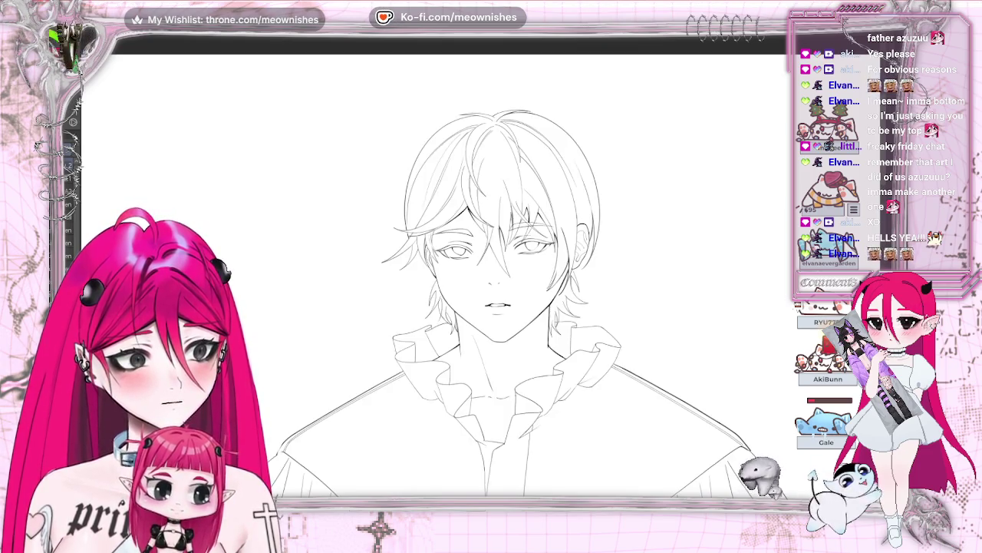
Add a short strand along the right-side hair, then bring up the orcu.png reference picture.
{"action": "scroll", "coordinate": [491, 268], "scroll_direction": "down", "scroll_amount": 2}
{"action": "scroll", "coordinate": [491, 268], "scroll_direction": "down", "scroll_amount": 1}
{"action": "scroll", "coordinate": [492, 268], "scroll_direction": "up", "scroll_amount": 3}
{"action": "scroll", "coordinate": [491, 268], "scroll_direction": "up", "scroll_amount": 1}
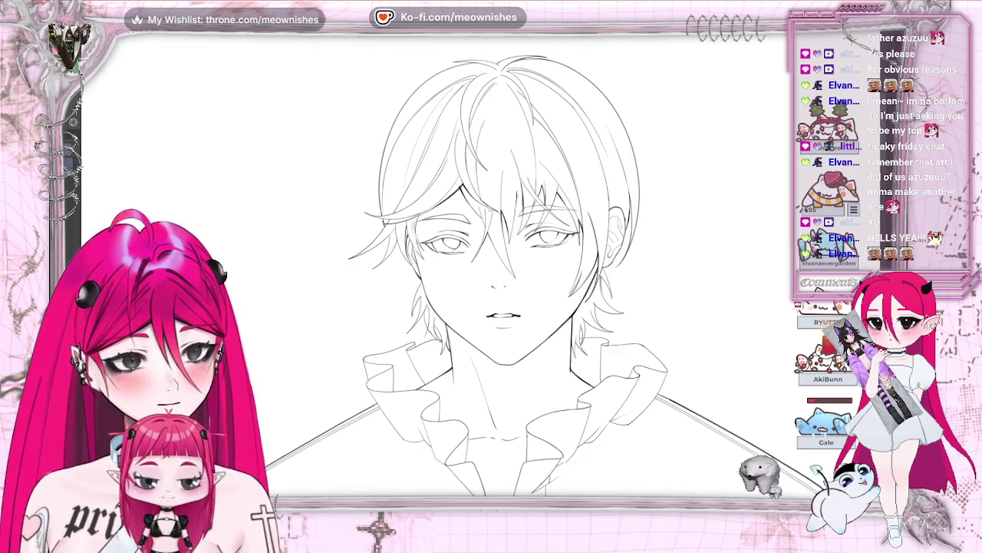
{"action": "scroll", "coordinate": [531, 293], "scroll_direction": "down", "scroll_amount": 5}
{"action": "scroll", "coordinate": [571, 274], "scroll_direction": "up", "scroll_amount": 5}
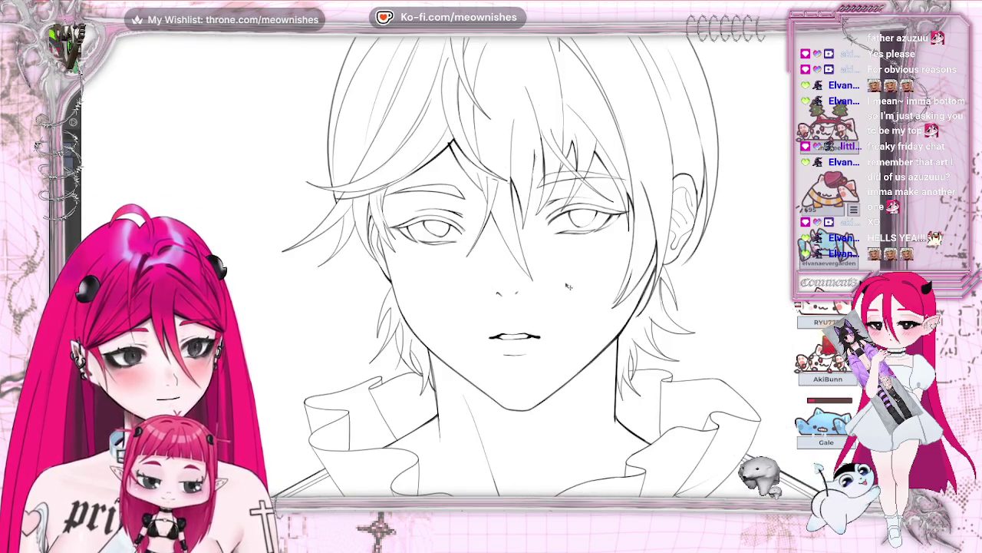
{"action": "scroll", "coordinate": [491, 261], "scroll_direction": "up", "scroll_amount": 2}
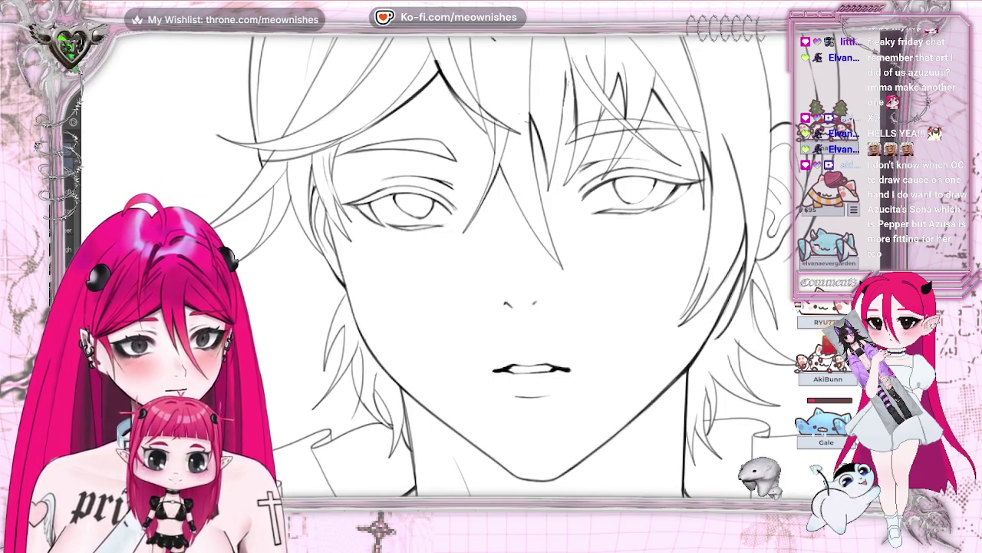
{"action": "key", "text": "ctrl+minus"}
{"action": "key", "text": "ctrl+plus"}
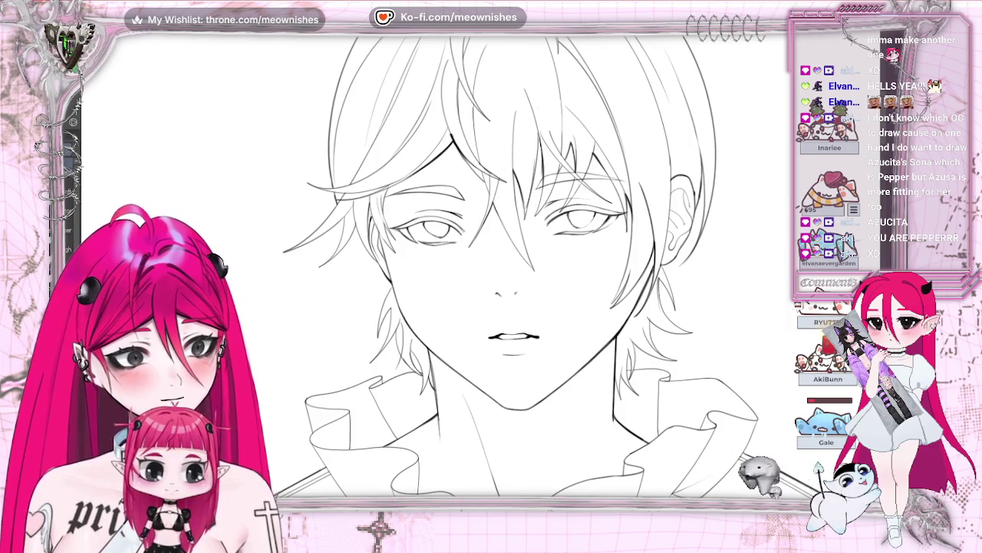
{"action": "scroll", "coordinate": [522, 261], "scroll_direction": "up", "scroll_amount": 1}
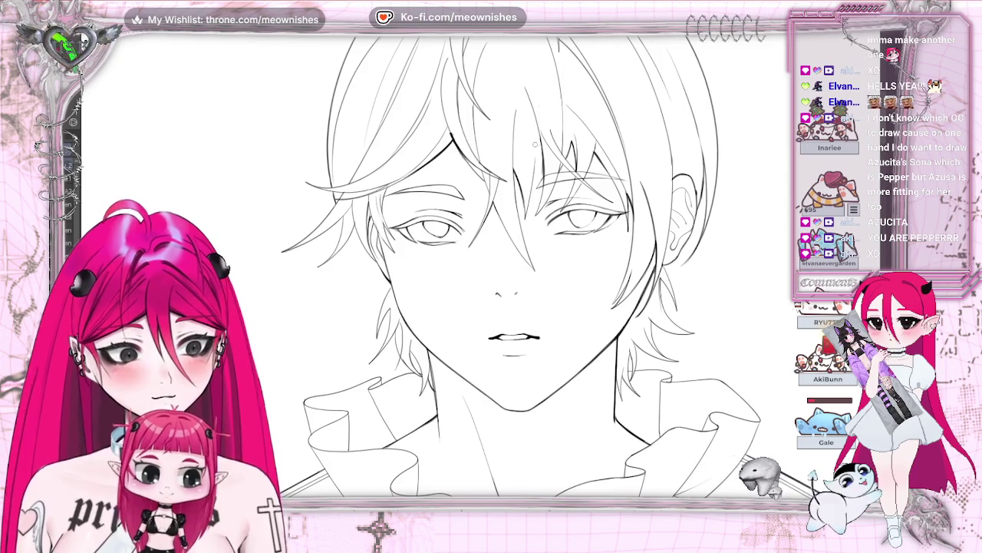
{"action": "left_click_drag", "start_coordinate": [539, 134], "coordinate": [530, 191]}
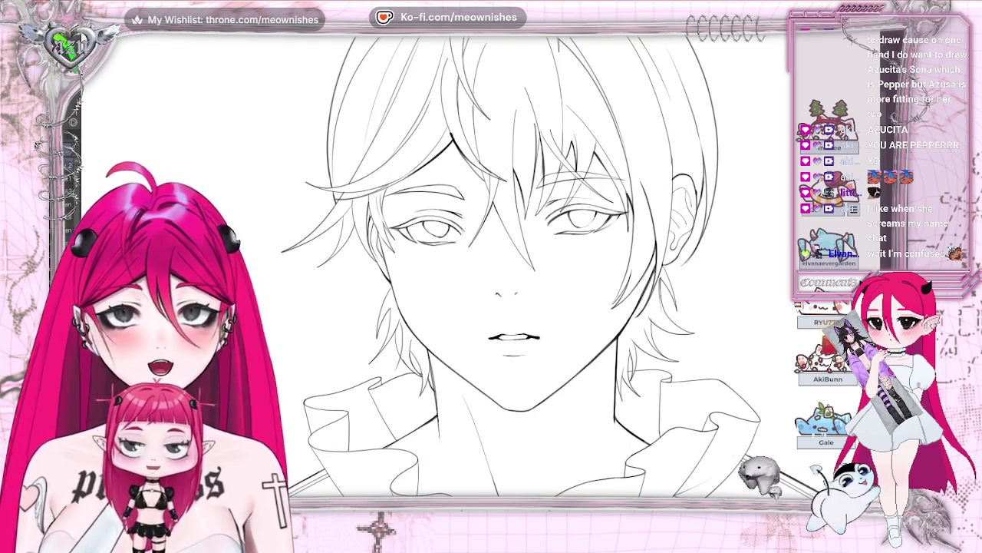
{"action": "key", "text": "alt+Tab"}
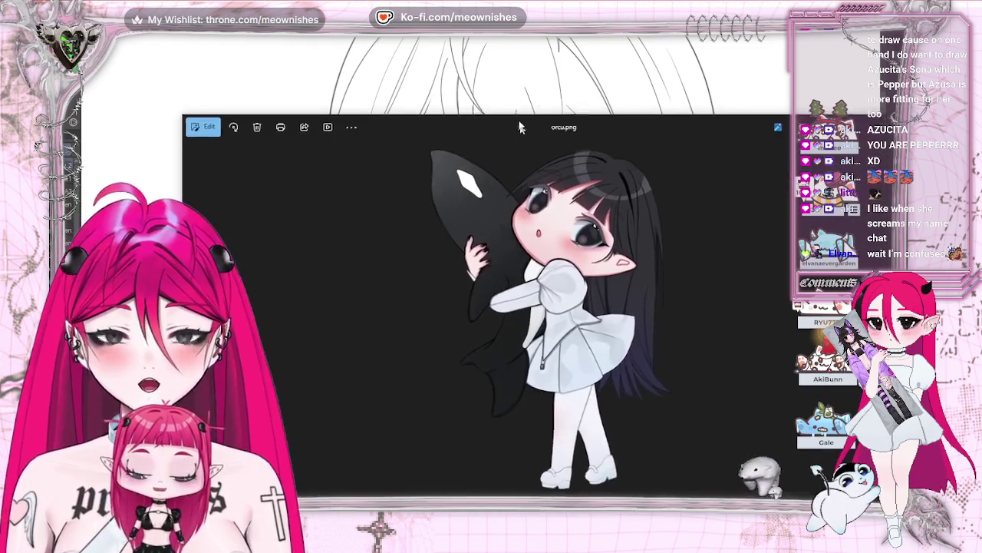
Reposition the orcu.png Photos window, then close it.
{"action": "left_click_drag", "start_coordinate": [472, 88], "coordinate": [397, 83]}
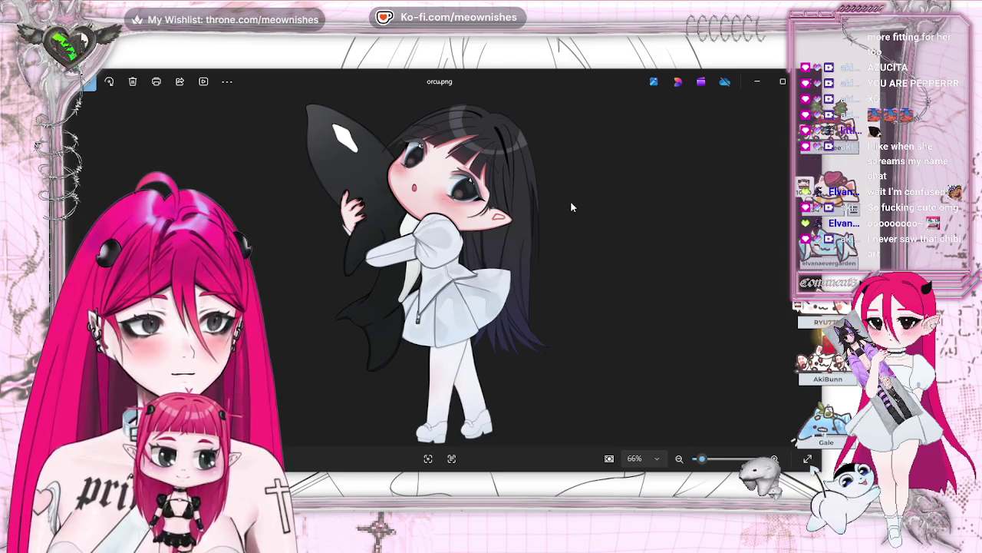
{"action": "left_click_drag", "start_coordinate": [543, 81], "coordinate": [552, 70]}
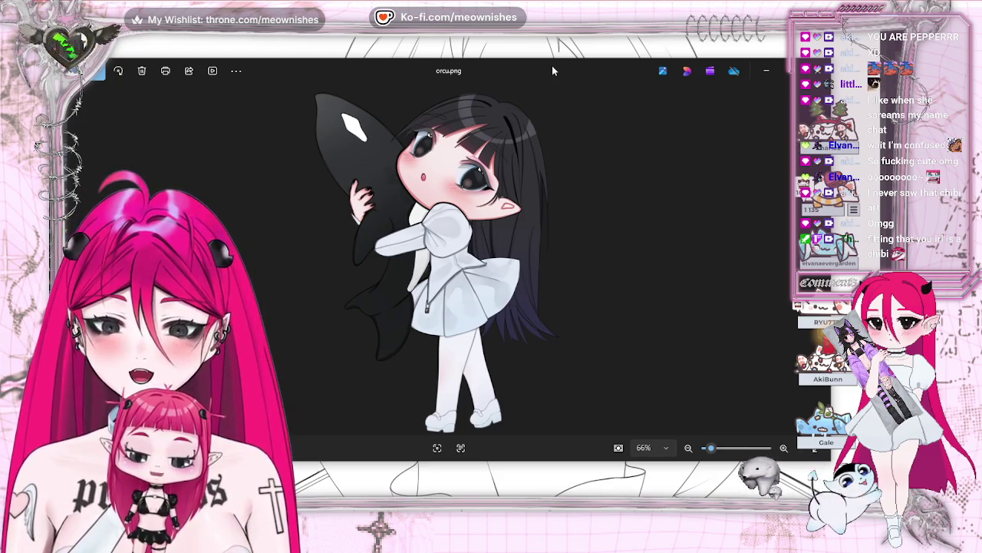
{"action": "left_click_drag", "start_coordinate": [552, 70], "coordinate": [541, 63]}
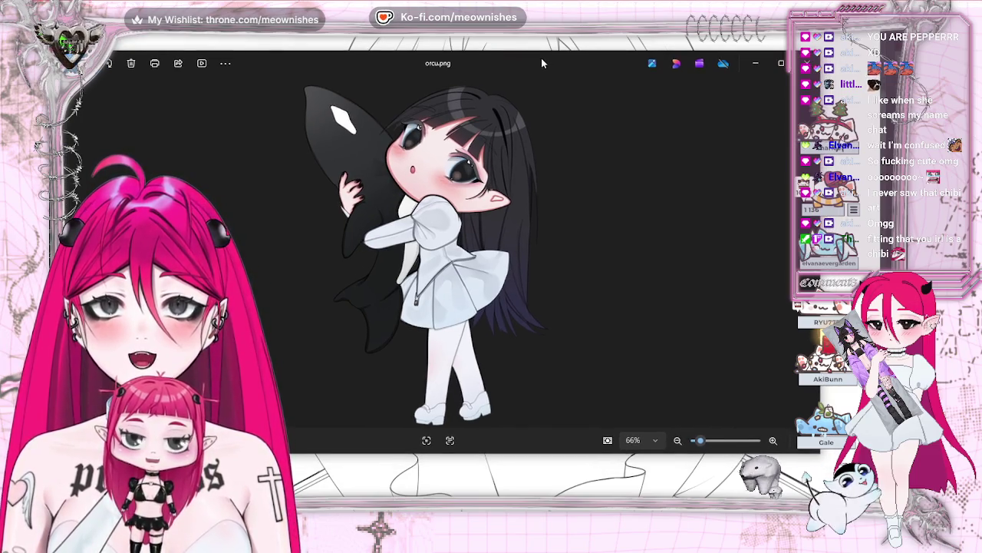
{"action": "left_click_drag", "start_coordinate": [541, 63], "coordinate": [518, 60]}
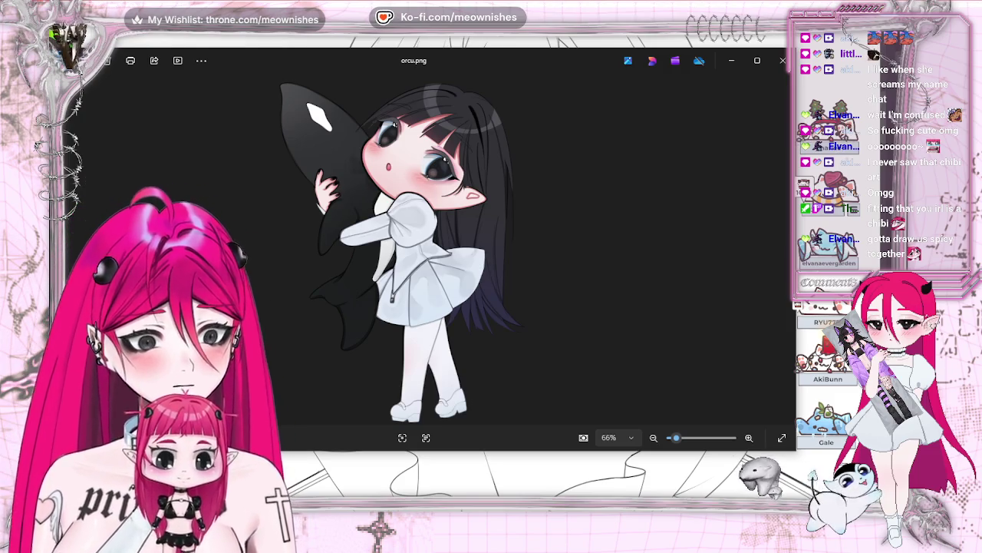
{"action": "left_click", "coordinate": [782, 60]}
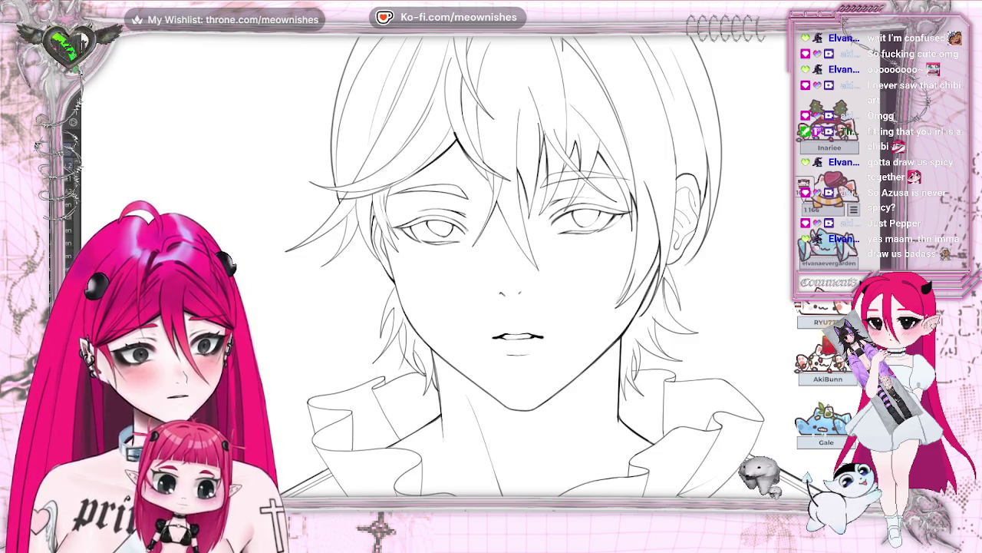
Zoom in on the young man's face, hair and ruffled collar line art.
{"action": "scroll", "coordinate": [469, 273], "scroll_direction": "up", "scroll_amount": 2}
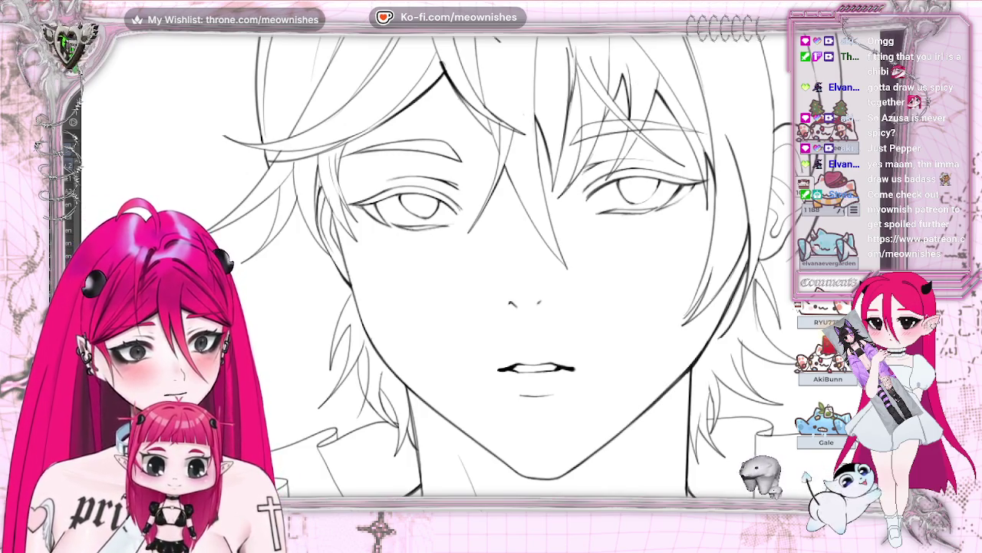
{"action": "scroll", "coordinate": [491, 268], "scroll_direction": "down", "scroll_amount": 3}
{"action": "scroll", "coordinate": [491, 269], "scroll_direction": "down", "scroll_amount": 2}
{"action": "scroll", "coordinate": [491, 268], "scroll_direction": "up", "scroll_amount": 2}
{"action": "scroll", "coordinate": [491, 268], "scroll_direction": "up", "scroll_amount": 2}
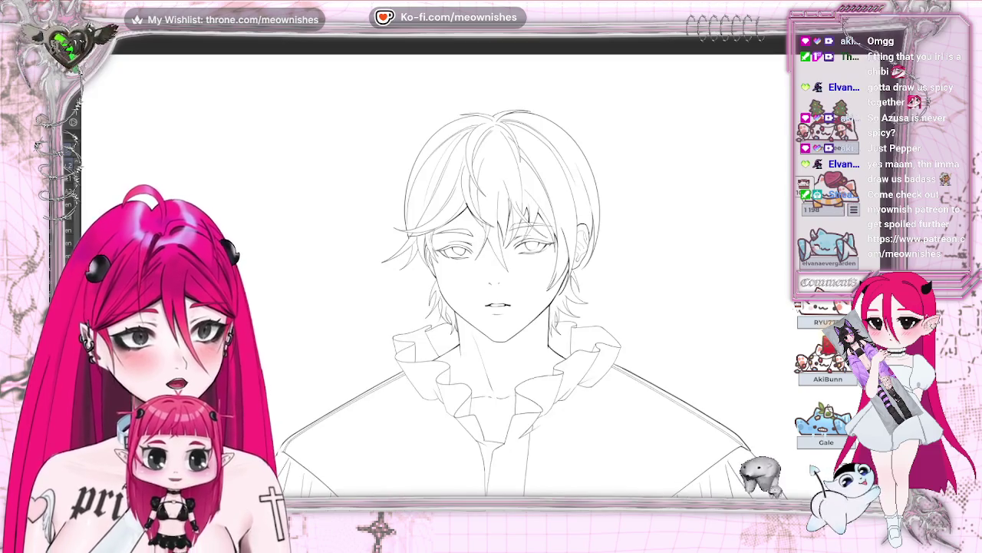
{"action": "scroll", "coordinate": [480, 284], "scroll_direction": "up", "scroll_amount": 1}
{"action": "scroll", "coordinate": [479, 284], "scroll_direction": "up", "scroll_amount": 1}
{"action": "scroll", "coordinate": [480, 284], "scroll_direction": "up", "scroll_amount": 1}
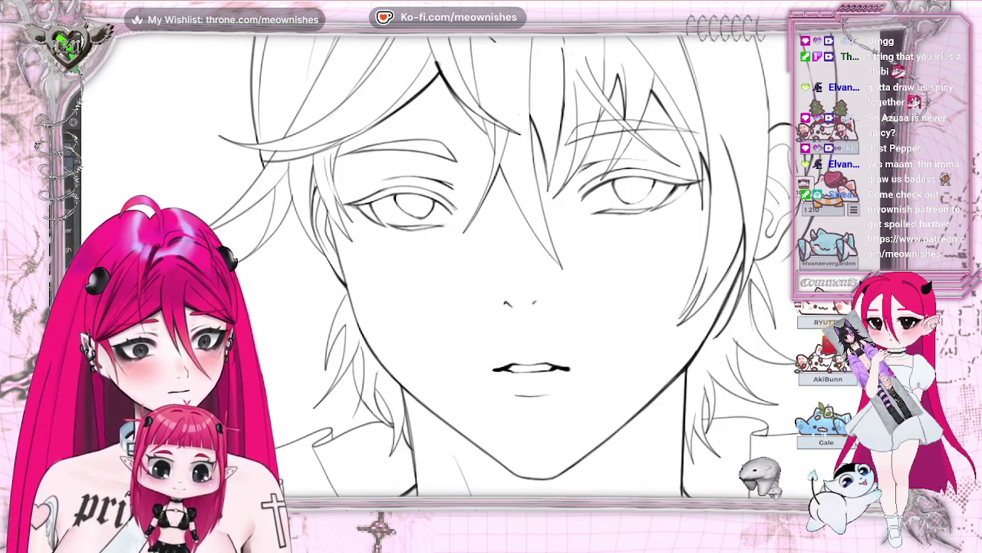
{"action": "scroll", "coordinate": [565, 112], "scroll_direction": "up", "scroll_amount": 3}
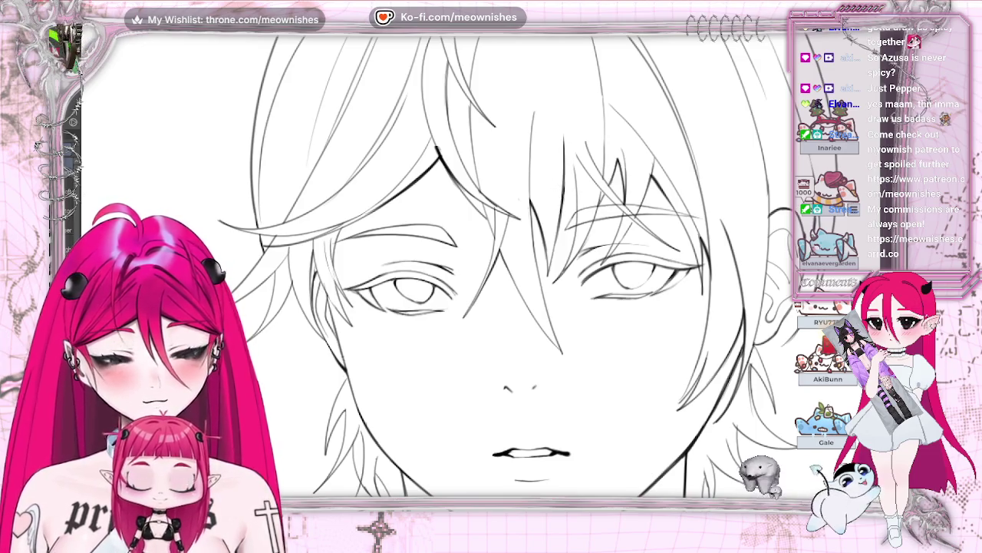
Draw a long strand down the right side of the hair, redrawing it once.
{"action": "left_click_drag", "start_coordinate": [542, 72], "coordinate": [572, 238]}
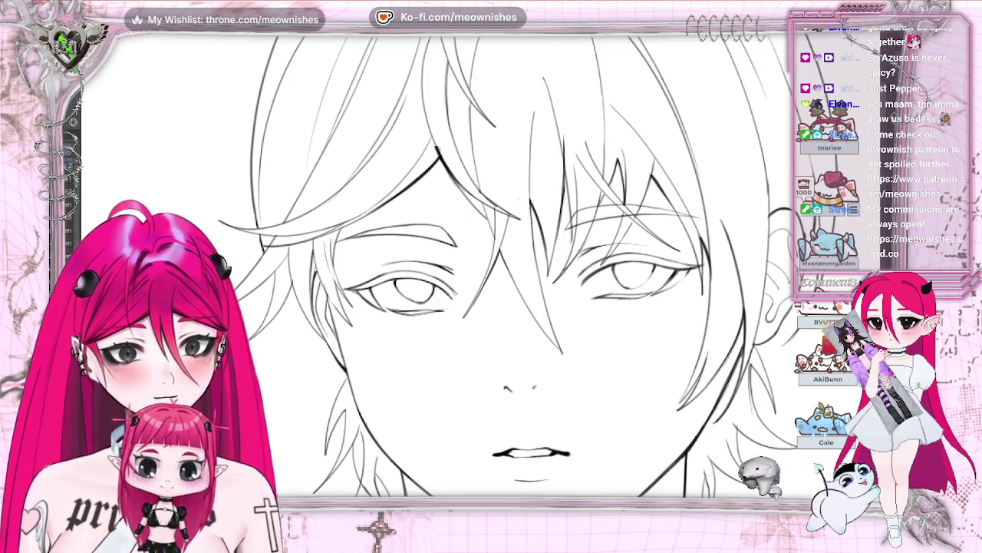
{"action": "left_click_drag", "start_coordinate": [550, 87], "coordinate": [576, 239]}
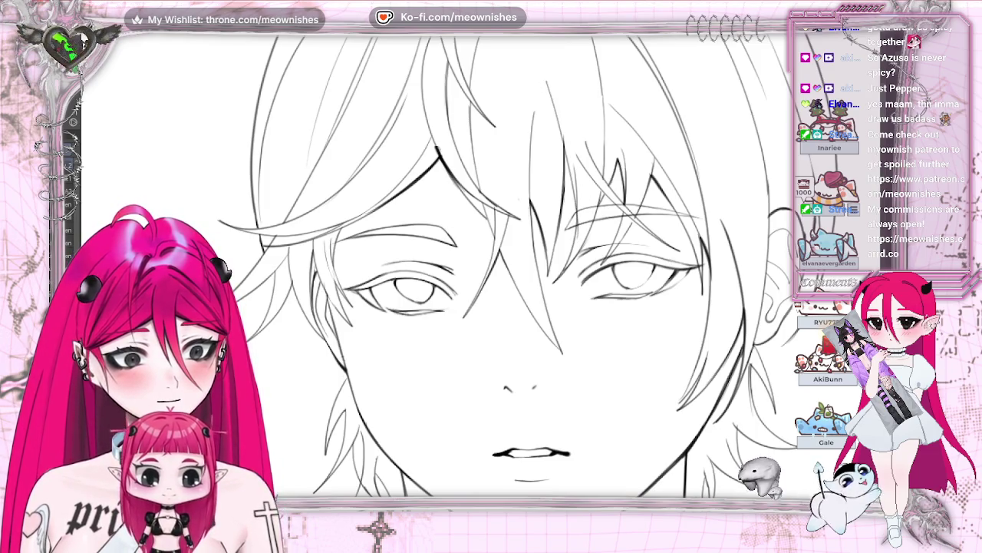
{"action": "key", "text": "ctrl+0"}
{"action": "scroll", "coordinate": [506, 268], "scroll_direction": "up", "scroll_amount": 5}
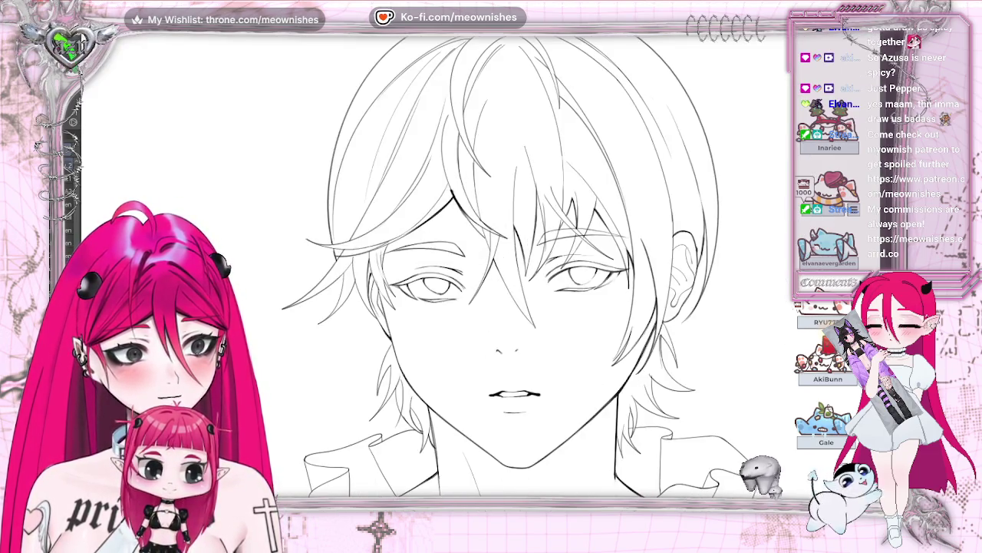
Try two more hair strands, undo both, and review the whole drawing.
{"action": "left_click_drag", "start_coordinate": [507, 101], "coordinate": [545, 255]}
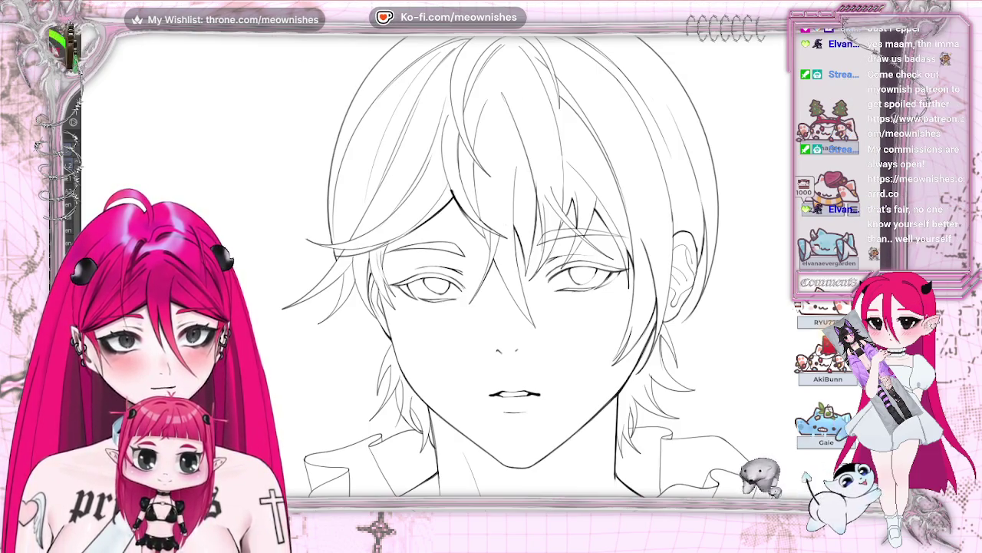
{"action": "key", "text": "ctrl+z"}
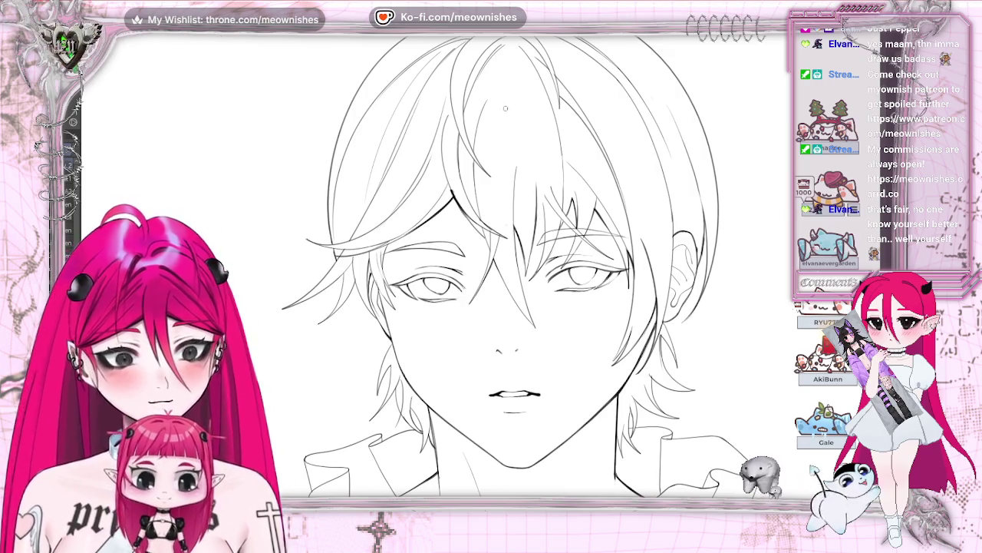
{"action": "left_click_drag", "start_coordinate": [505, 94], "coordinate": [514, 120]}
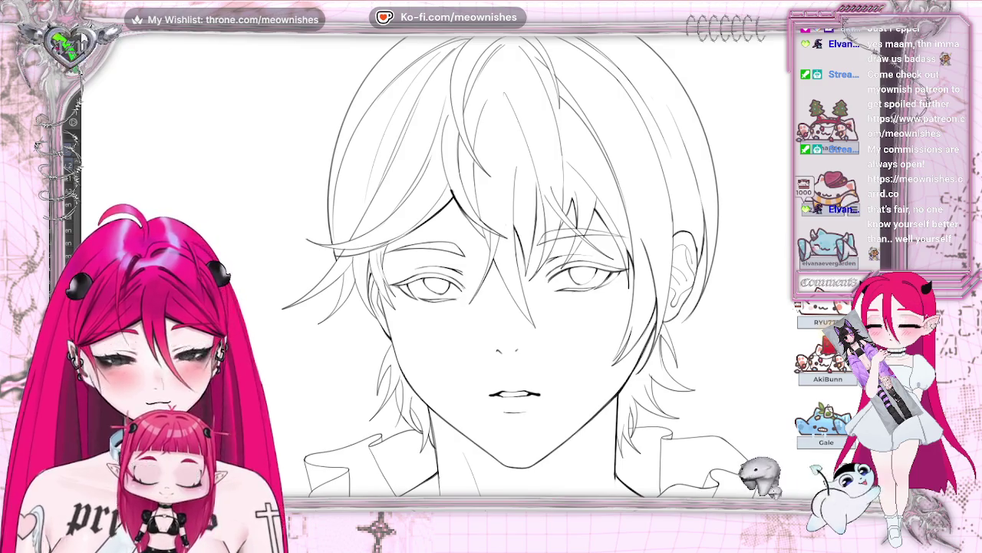
{"action": "key", "text": "ctrl+z"}
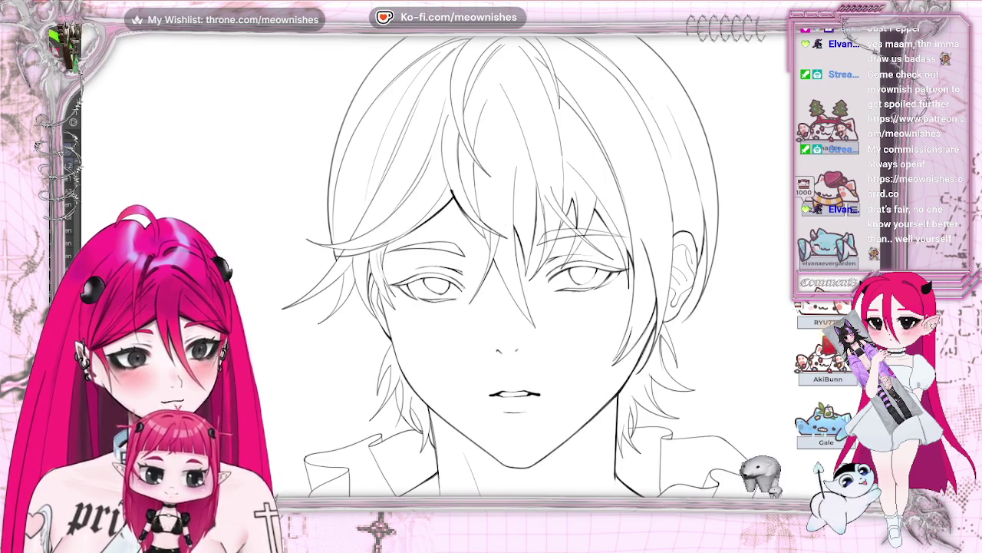
{"action": "key", "text": "ctrl+0"}
{"action": "scroll", "coordinate": [491, 277], "scroll_direction": "up", "scroll_amount": 5}
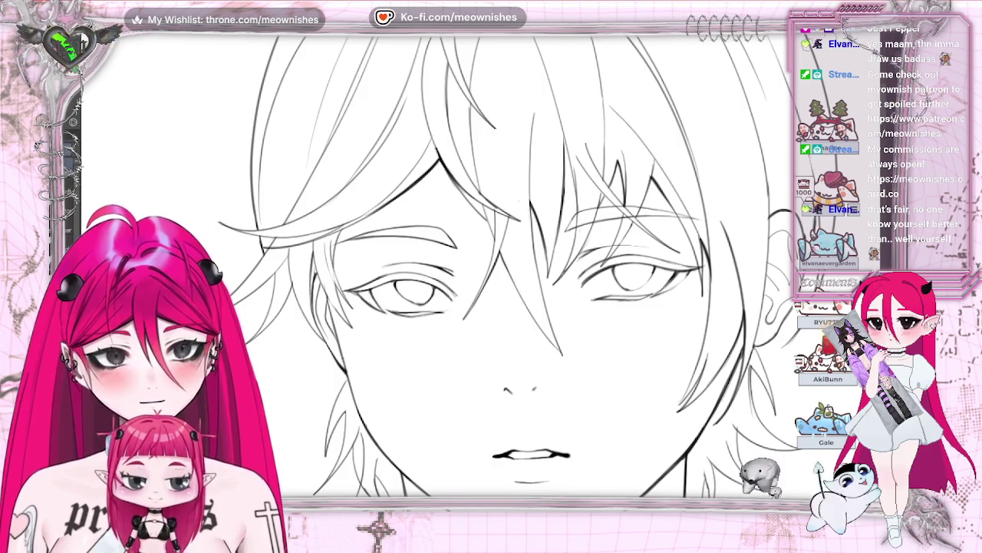
{"action": "scroll", "coordinate": [492, 265], "scroll_direction": "down", "scroll_amount": 5}
{"action": "scroll", "coordinate": [492, 265], "scroll_direction": "down", "scroll_amount": 3}
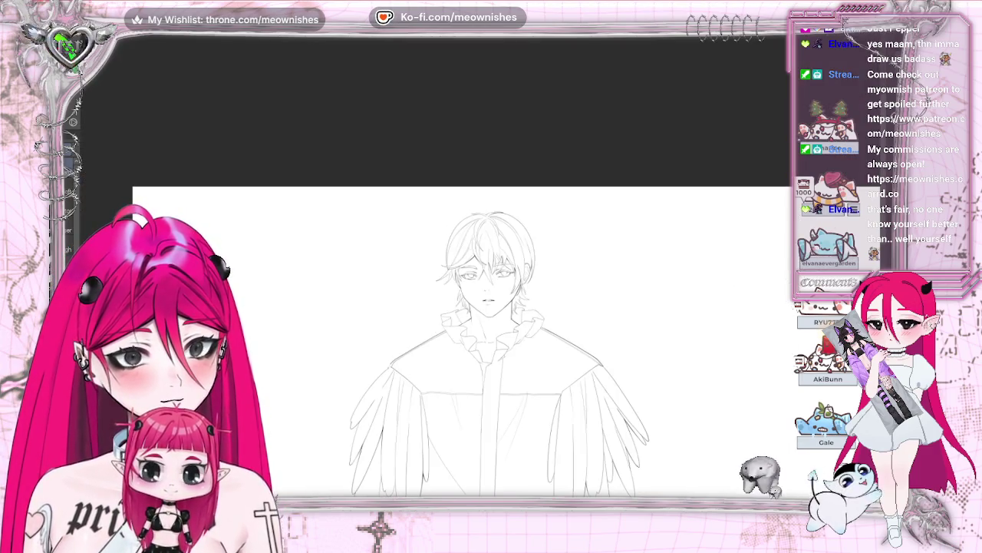
{"action": "scroll", "coordinate": [491, 265], "scroll_direction": "down", "scroll_amount": 2}
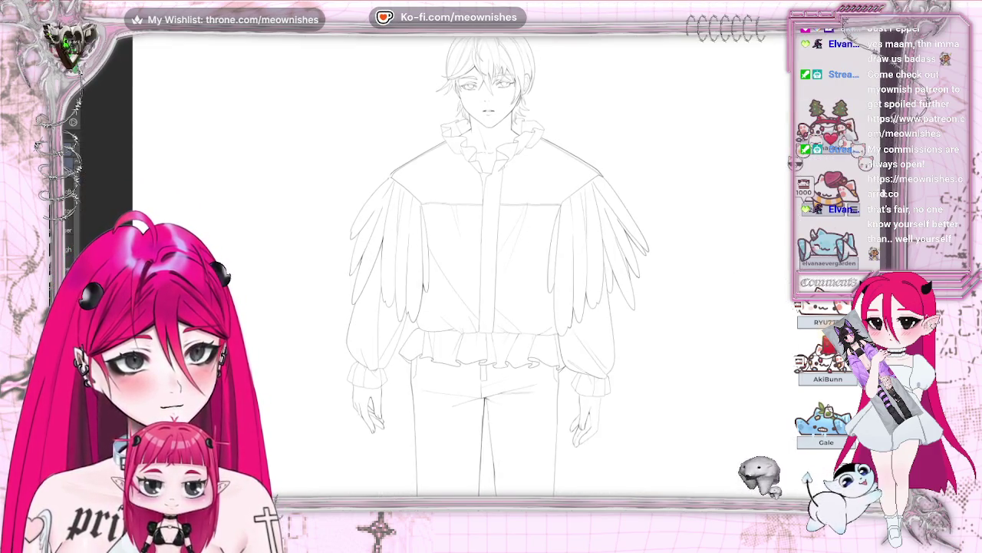
{"action": "scroll", "coordinate": [491, 265], "scroll_direction": "right", "scroll_amount": 2}
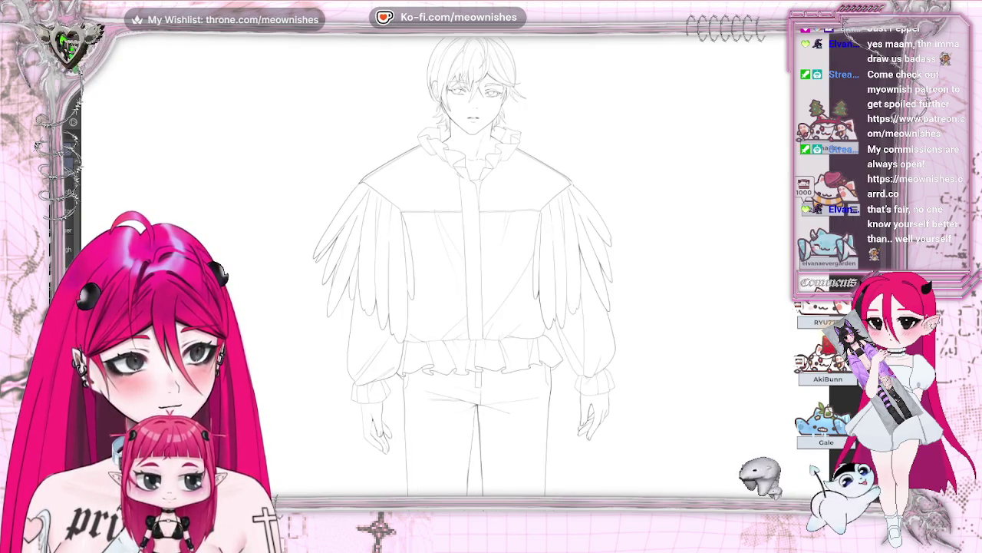
{"action": "scroll", "coordinate": [491, 265], "scroll_direction": "left", "scroll_amount": 2}
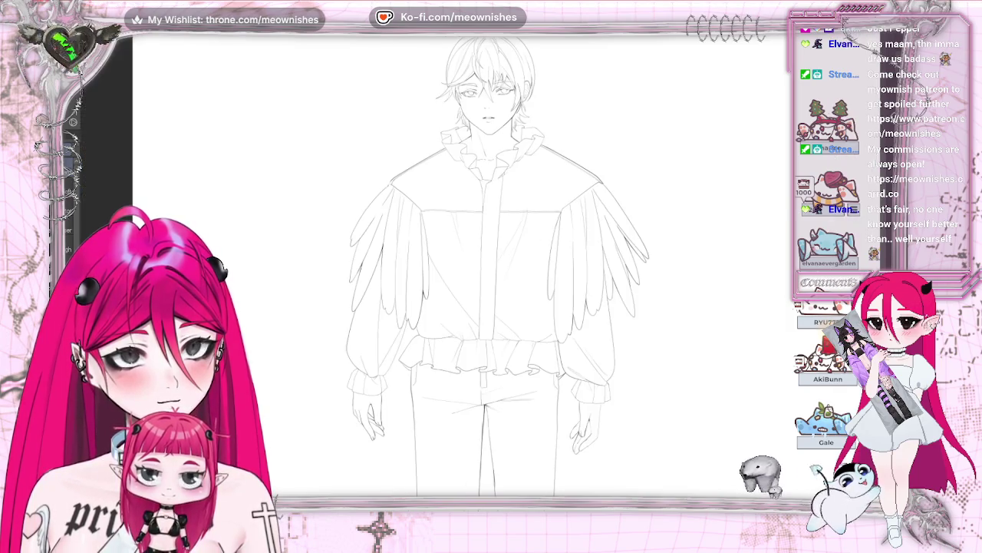
{"action": "scroll", "coordinate": [491, 265], "scroll_direction": "right", "scroll_amount": 2}
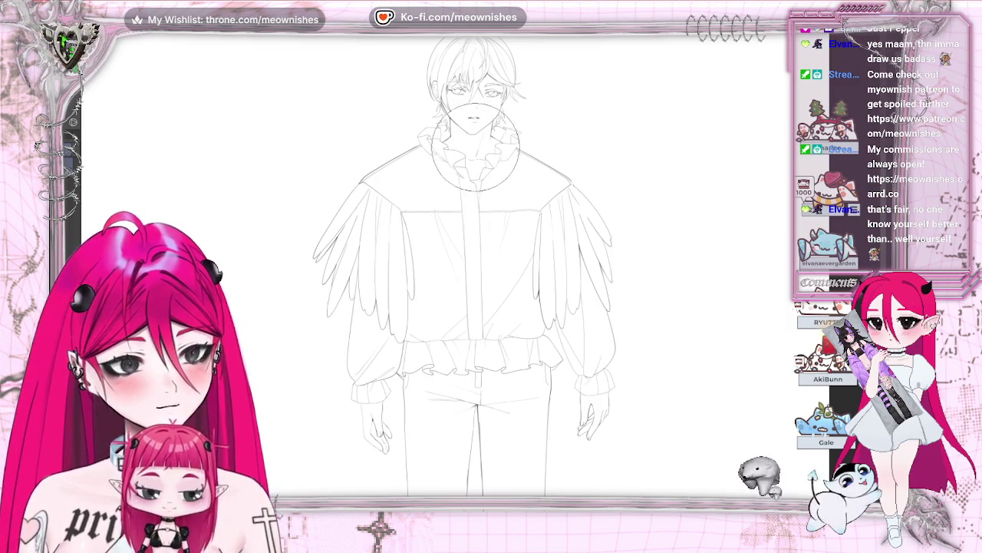
{"action": "scroll", "coordinate": [475, 265], "scroll_direction": "left", "scroll_amount": 2}
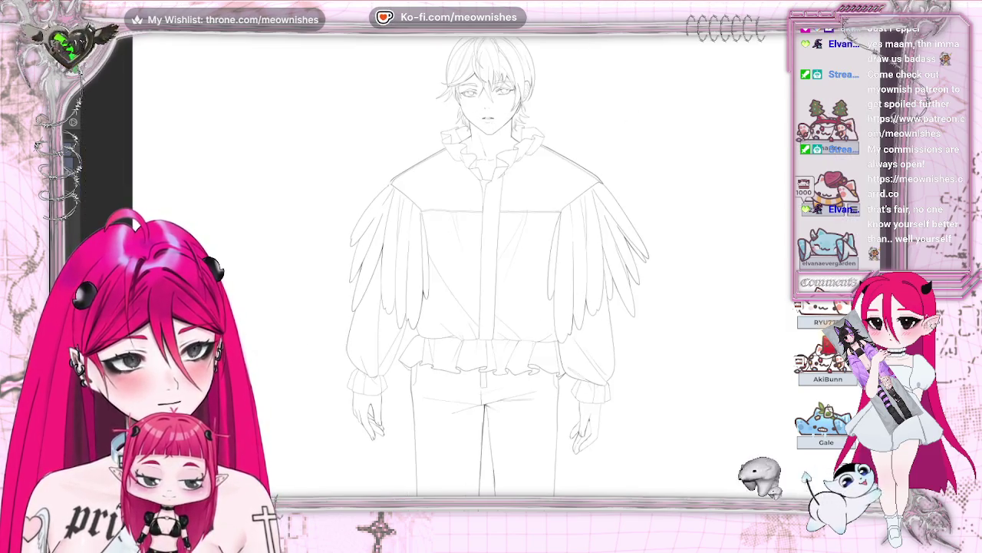
{"action": "scroll", "coordinate": [484, 254], "scroll_direction": "down", "scroll_amount": 3, "text": "ctrl"}
{"action": "scroll", "coordinate": [478, 273], "scroll_direction": "up", "scroll_amount": 3, "text": "ctrl"}
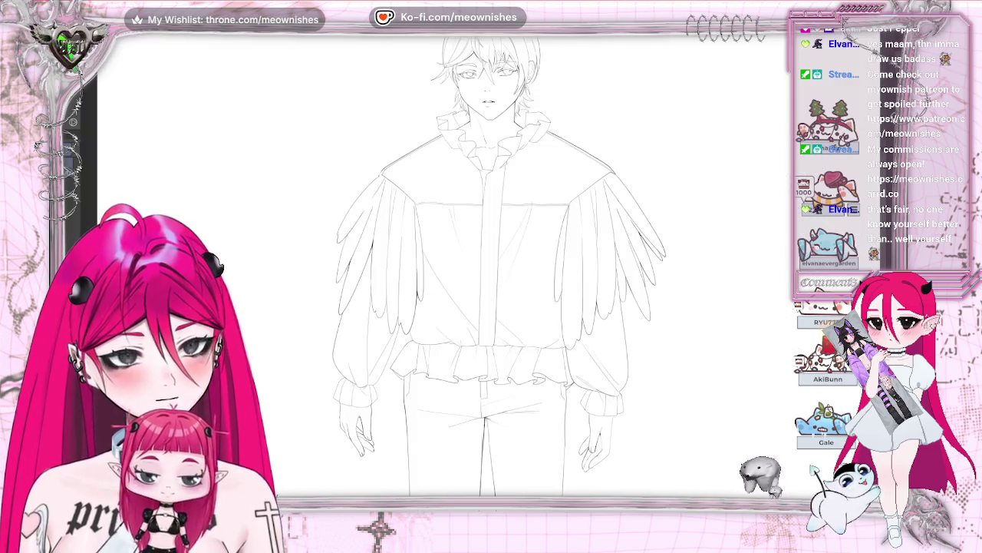
{"action": "scroll", "coordinate": [484, 265], "scroll_direction": "up", "scroll_amount": 3}
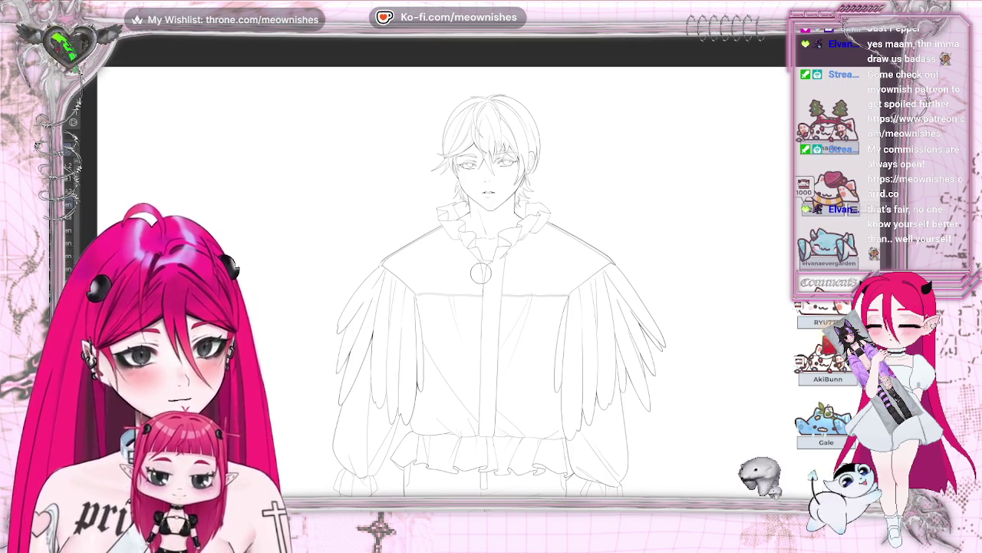
{"action": "scroll", "coordinate": [481, 273], "scroll_direction": "up", "scroll_amount": 2}
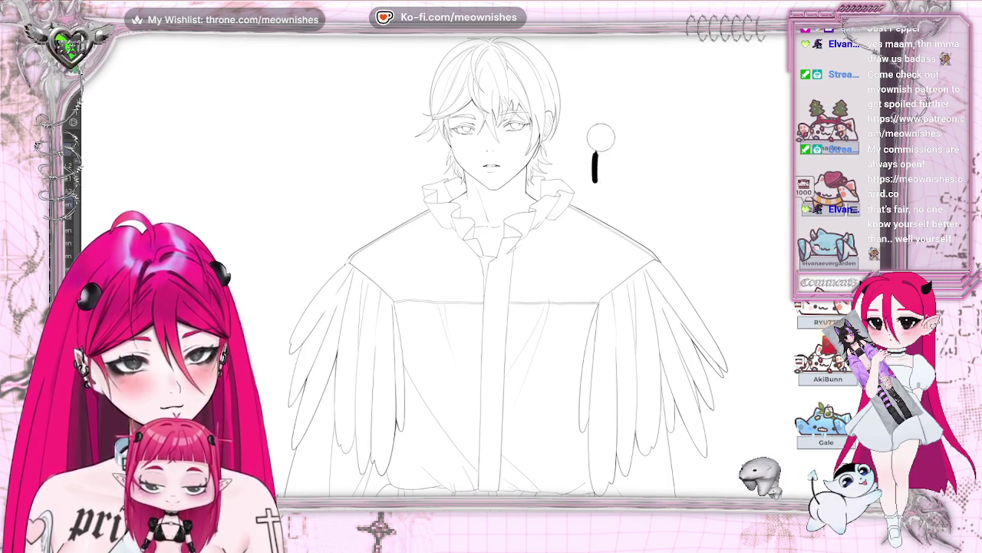
Handwrite a bold black 'BRB' note beside the young man's head.
{"action": "left_click_drag", "start_coordinate": [598, 140], "coordinate": [588, 179]}
{"action": "mouse_move", "coordinate": [643, 165]}
{"action": "left_mouse_down"}
{"action": "mouse_move", "coordinate": [668, 129]}
{"action": "mouse_move", "coordinate": [645, 157]}
{"action": "mouse_move", "coordinate": [665, 178]}
{"action": "mouse_move", "coordinate": [705, 165]}
{"action": "mouse_move", "coordinate": [662, 183]}
{"action": "left_mouse_up"}
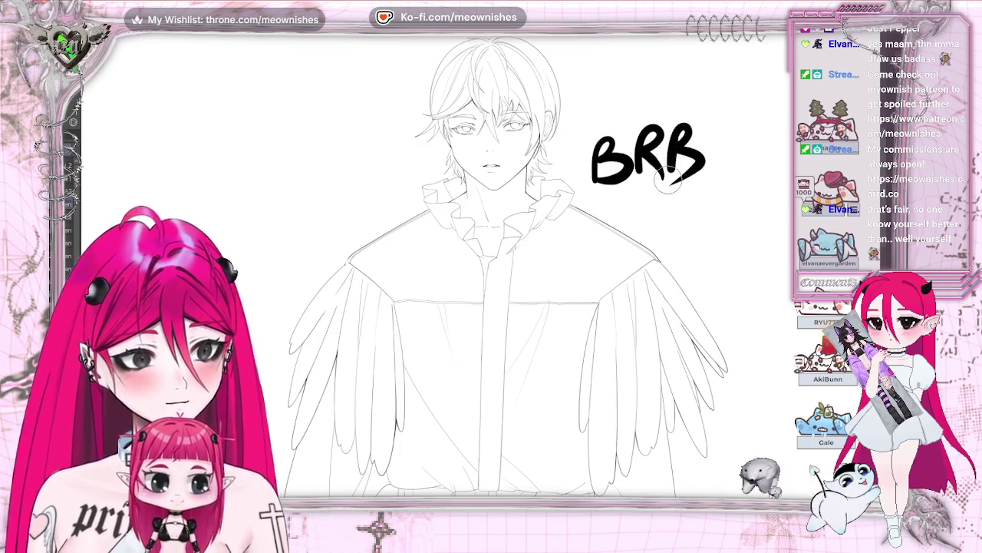
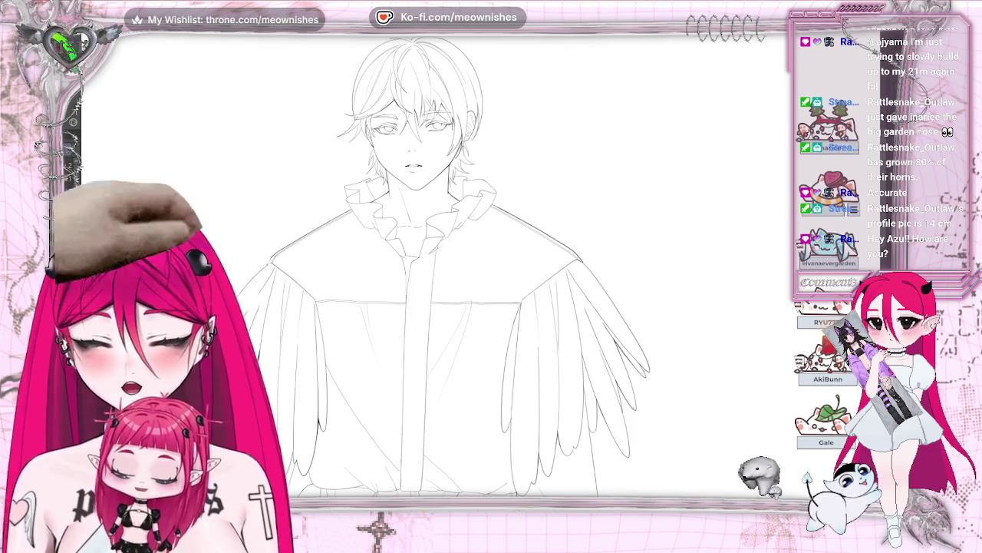
Zoom from the full figure into a centred close-up of the face's eyes, brows and nose.
{"action": "scroll", "coordinate": [461, 115], "scroll_direction": "up", "scroll_amount": 5}
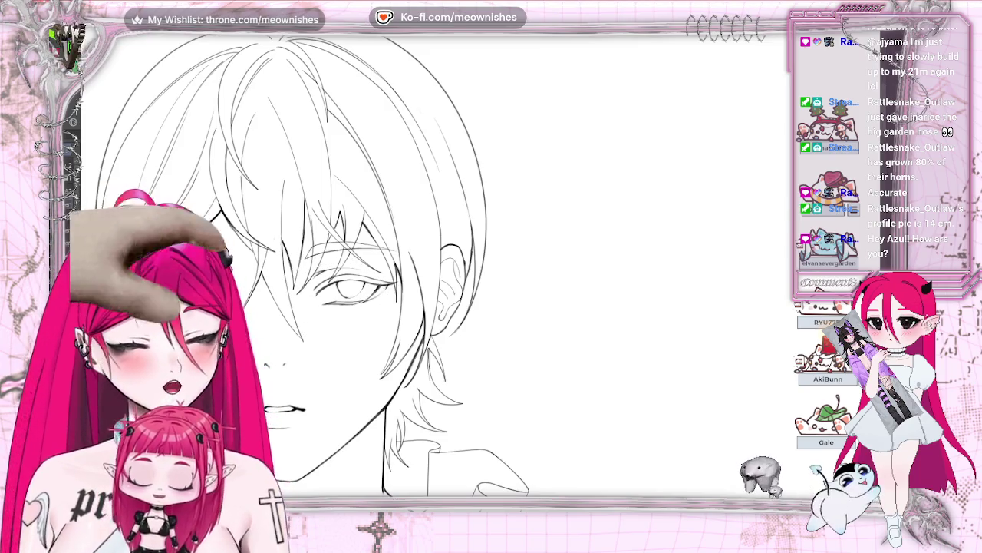
{"action": "scroll", "coordinate": [445, 269], "scroll_direction": "left", "scroll_amount": 5}
{"action": "scroll", "coordinate": [499, 269], "scroll_direction": "down", "scroll_amount": 3}
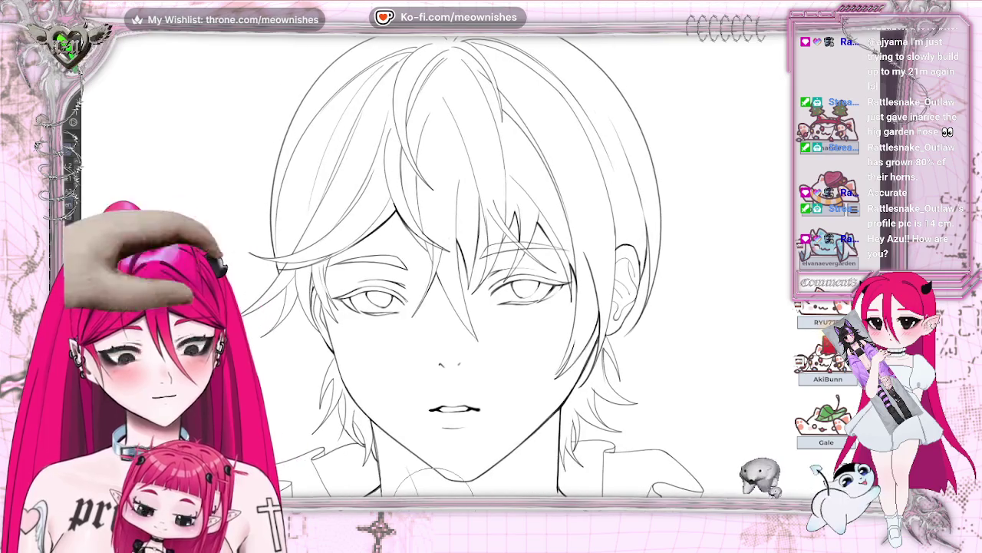
{"action": "scroll", "coordinate": [499, 269], "scroll_direction": "up", "scroll_amount": 3}
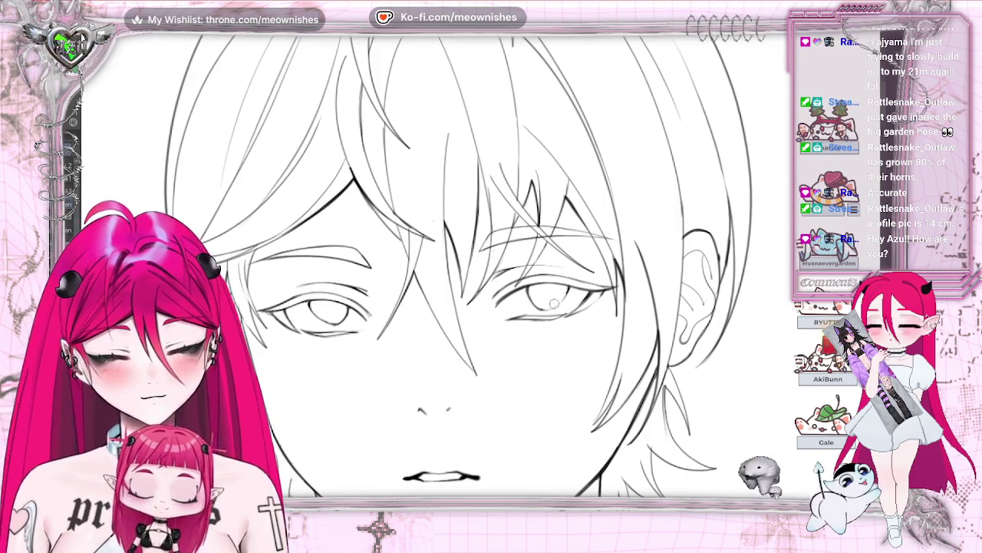
{"action": "scroll", "coordinate": [553, 305], "scroll_direction": "up", "scroll_amount": 2}
{"action": "scroll", "coordinate": [553, 305], "scroll_direction": "up", "scroll_amount": 1}
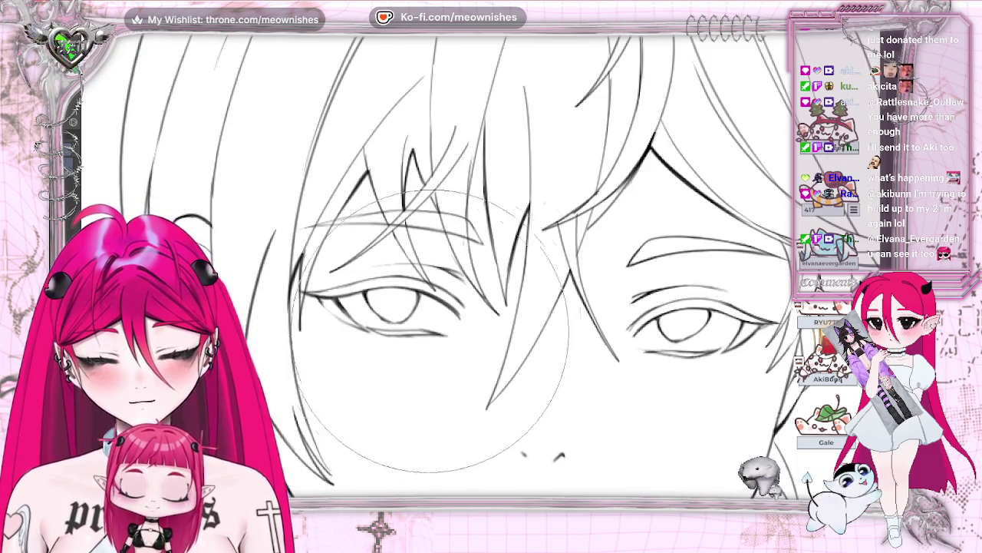
{"action": "scroll", "coordinate": [491, 307], "scroll_direction": "down", "scroll_amount": 2}
{"action": "scroll", "coordinate": [491, 307], "scroll_direction": "down", "scroll_amount": 3}
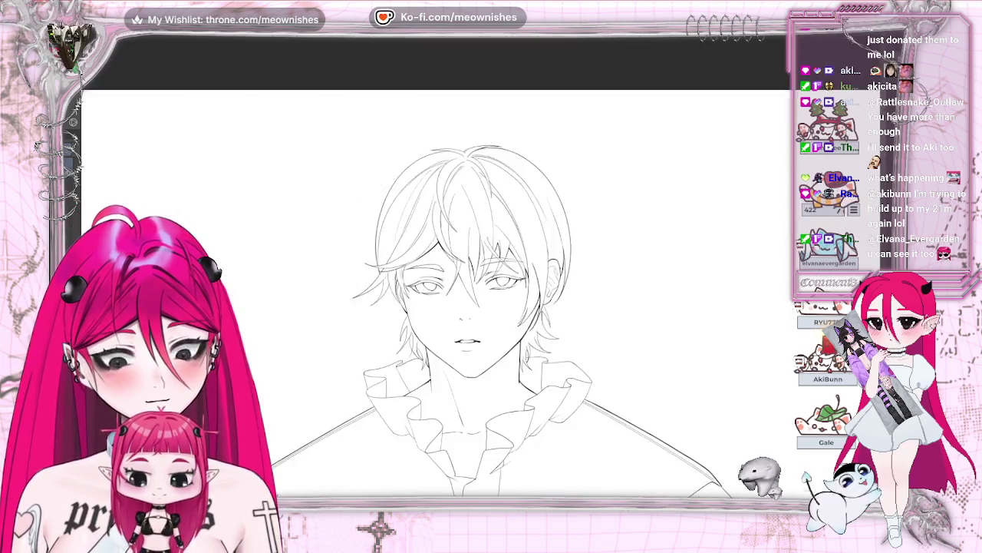
{"action": "scroll", "coordinate": [492, 307], "scroll_direction": "down", "scroll_amount": 2}
{"action": "scroll", "coordinate": [491, 307], "scroll_direction": "down", "scroll_amount": 2}
{"action": "scroll", "coordinate": [483, 273], "scroll_direction": "up", "scroll_amount": 2}
{"action": "scroll", "coordinate": [483, 273], "scroll_direction": "up", "scroll_amount": 3}
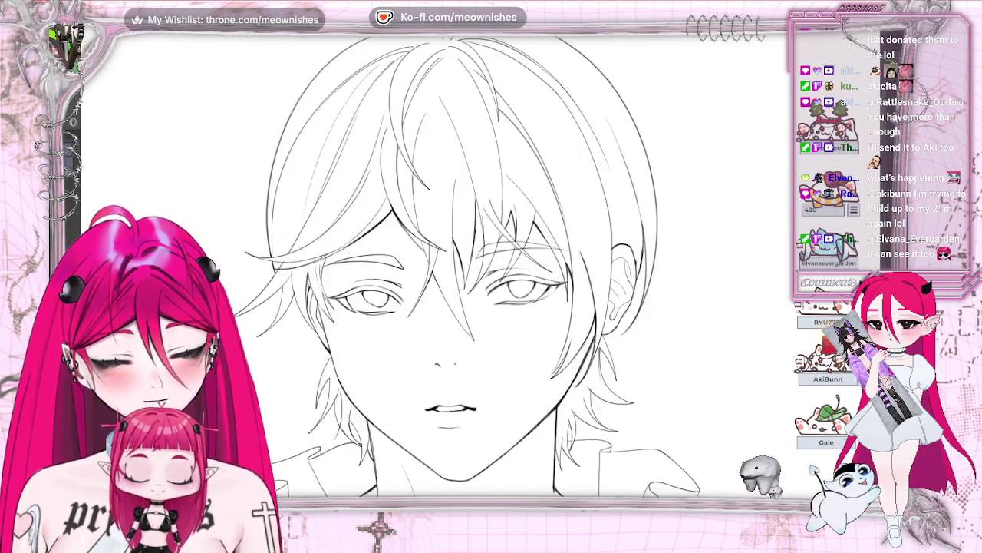
{"action": "scroll", "coordinate": [483, 274], "scroll_direction": "up", "scroll_amount": 2}
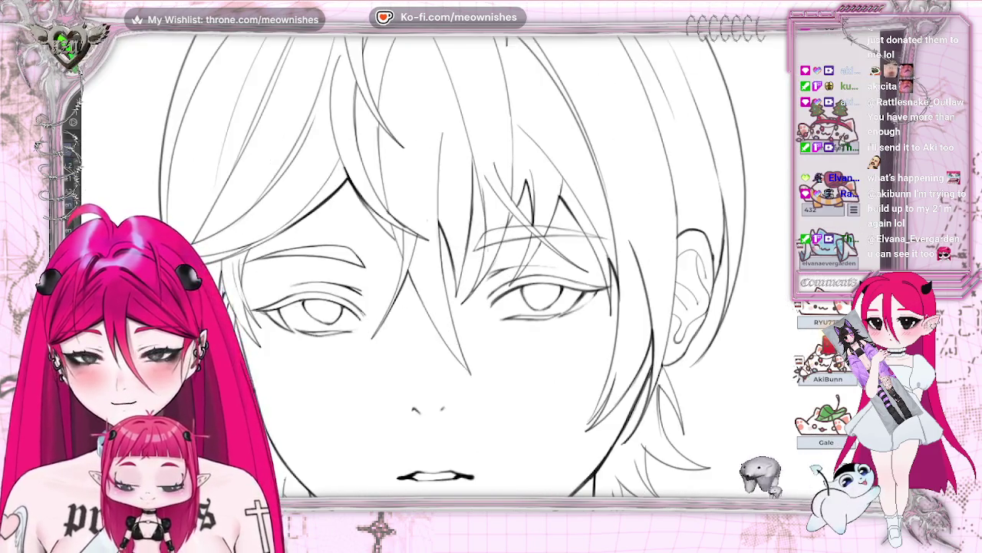
{"action": "scroll", "coordinate": [437, 265], "scroll_direction": "down", "scroll_amount": 2}
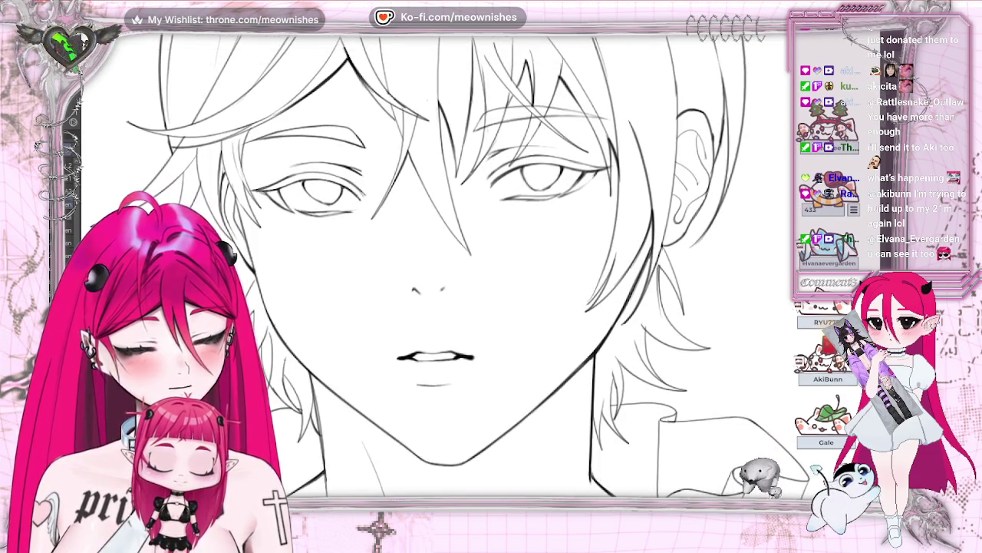
{"action": "scroll", "coordinate": [438, 265], "scroll_direction": "up", "scroll_amount": 1}
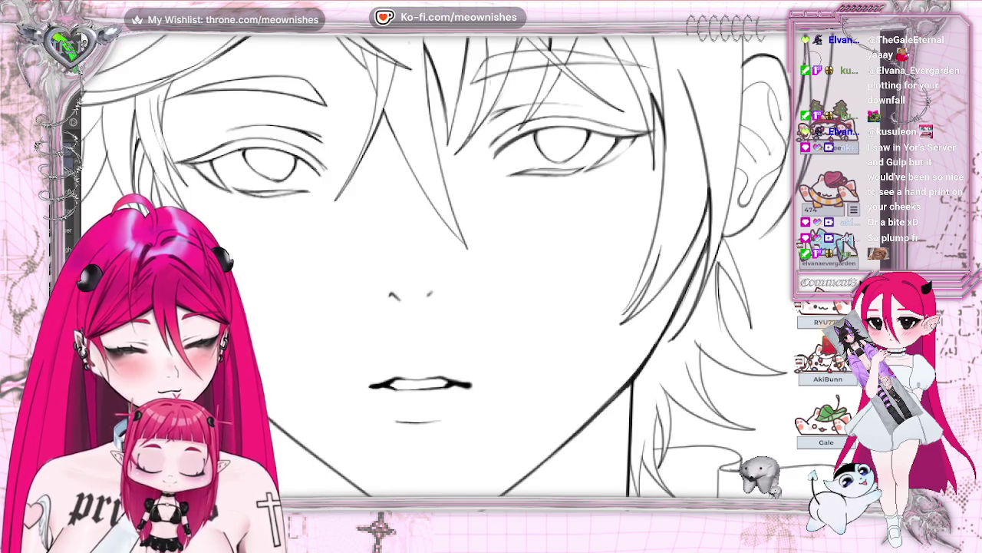
{"action": "scroll", "coordinate": [461, 269], "scroll_direction": "down", "scroll_amount": 3}
Tilt the view and back, zoom on the head and shoulders, then move down to the trousers.
{"action": "scroll", "coordinate": [460, 269], "scroll_direction": "down", "scroll_amount": 3}
{"action": "scroll", "coordinate": [460, 269], "scroll_direction": "down", "scroll_amount": 1}
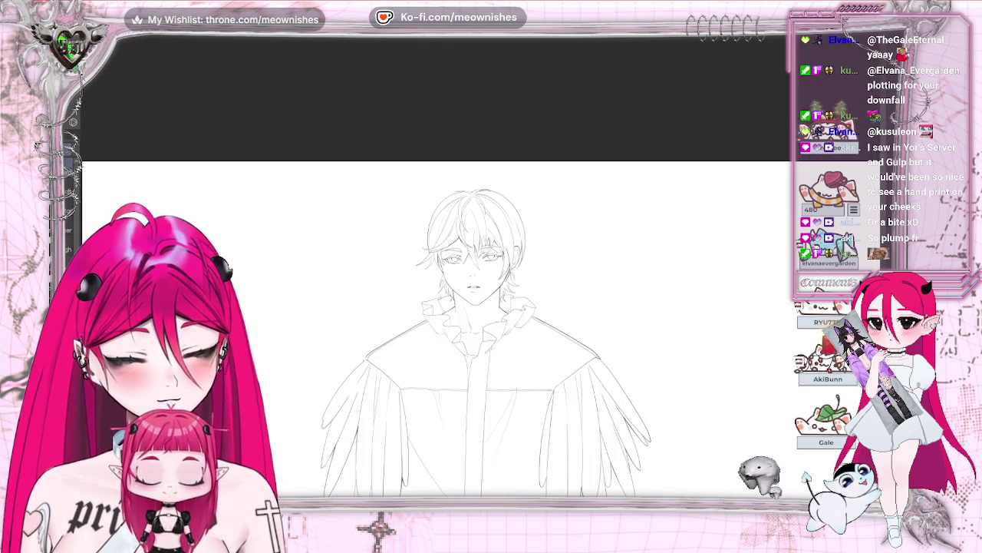
{"action": "key", "text": "minus"}
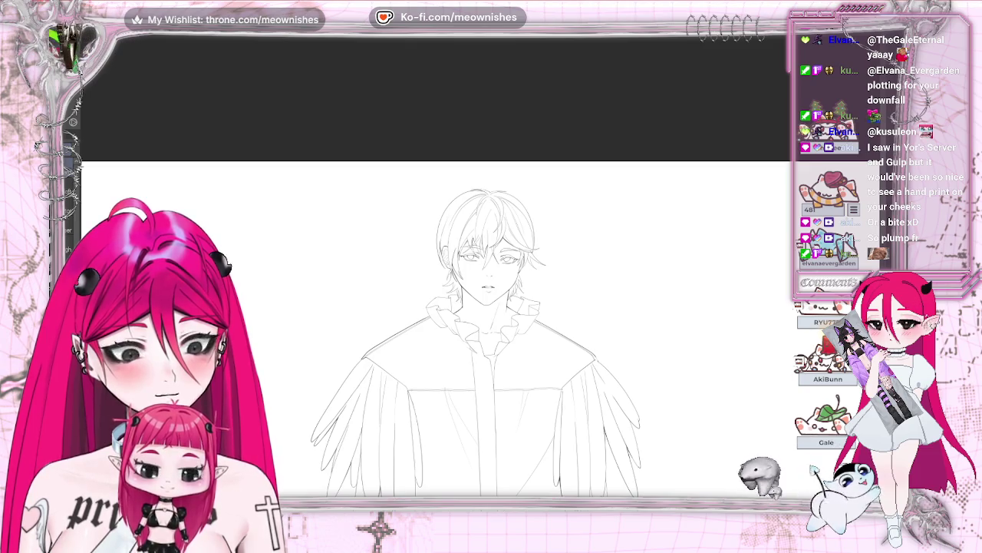
{"action": "key", "text": "minus"}
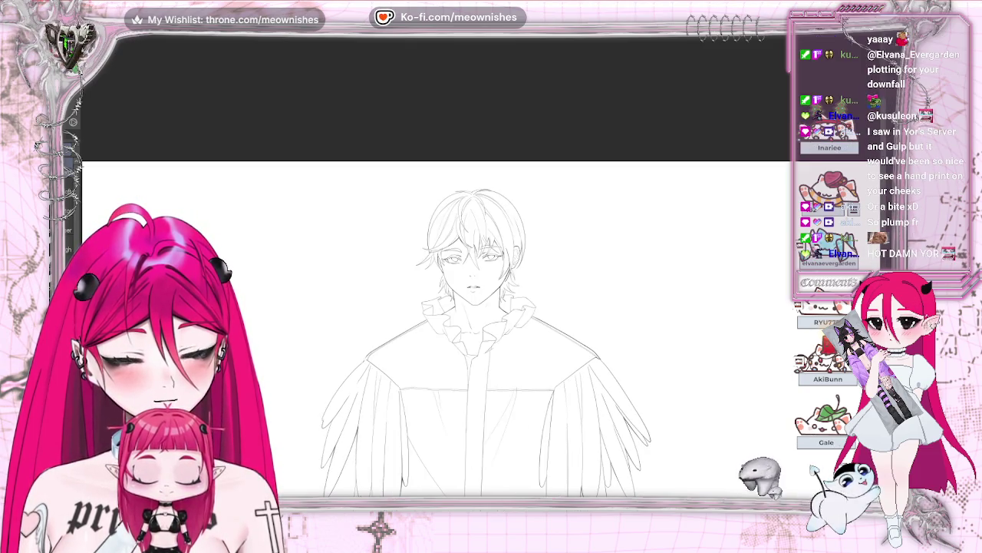
{"action": "key", "text": "ctrl+plus"}
{"action": "key", "text": "ctrl+plus"}
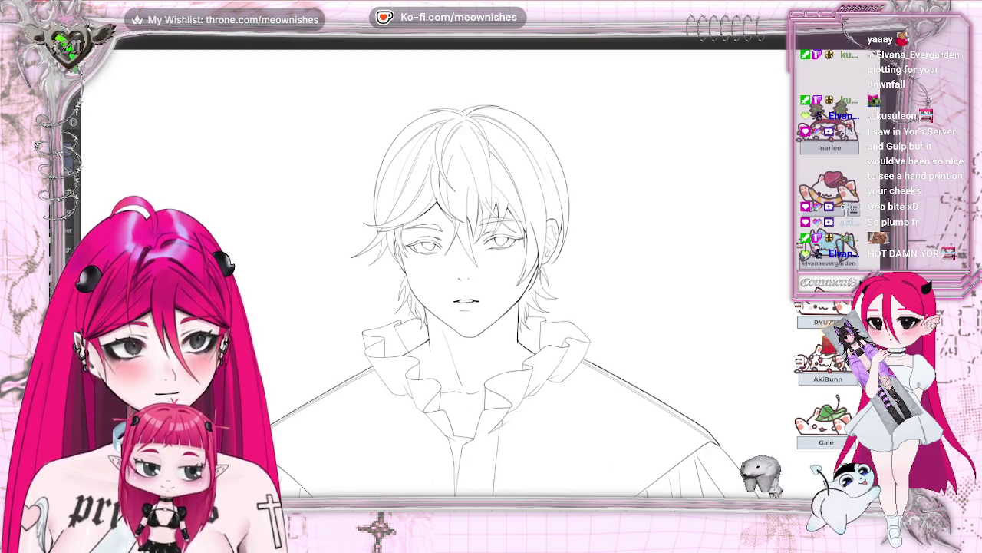
{"action": "key", "text": "ctrl+plus"}
{"action": "key", "text": "ctrl+plus"}
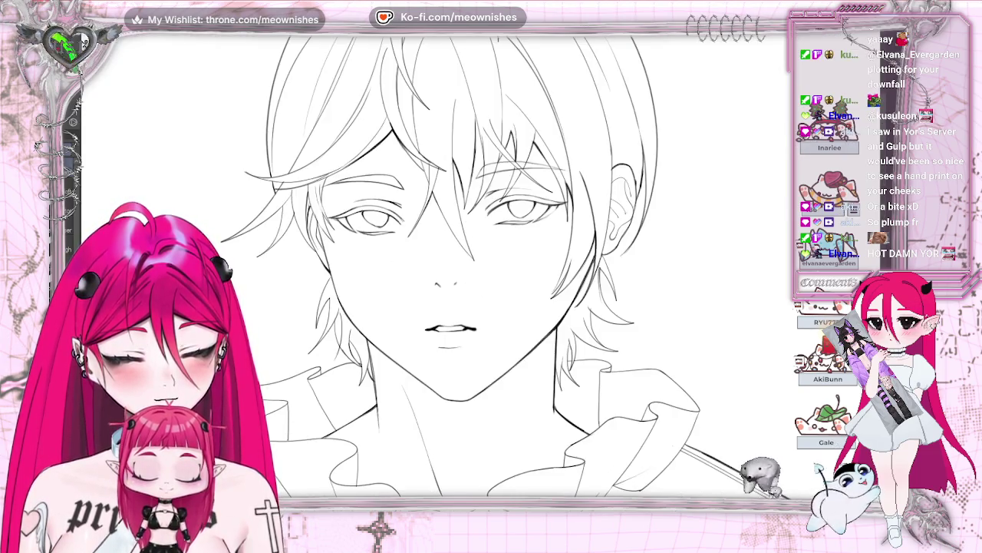
{"action": "key", "text": "ctrl+minus"}
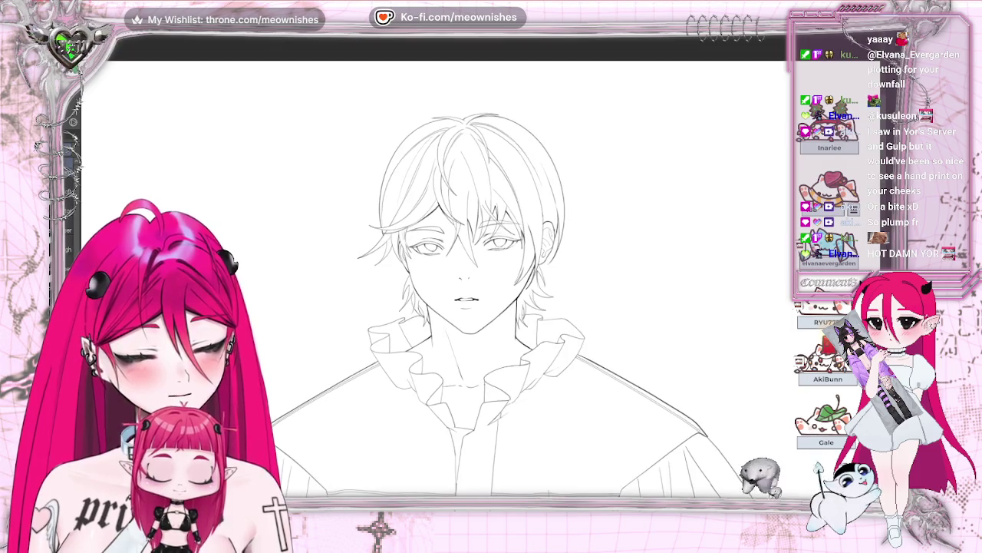
{"action": "scroll", "coordinate": [445, 269], "scroll_direction": "down", "scroll_amount": 5}
{"action": "scroll", "coordinate": [445, 269], "scroll_direction": "down", "scroll_amount": 5}
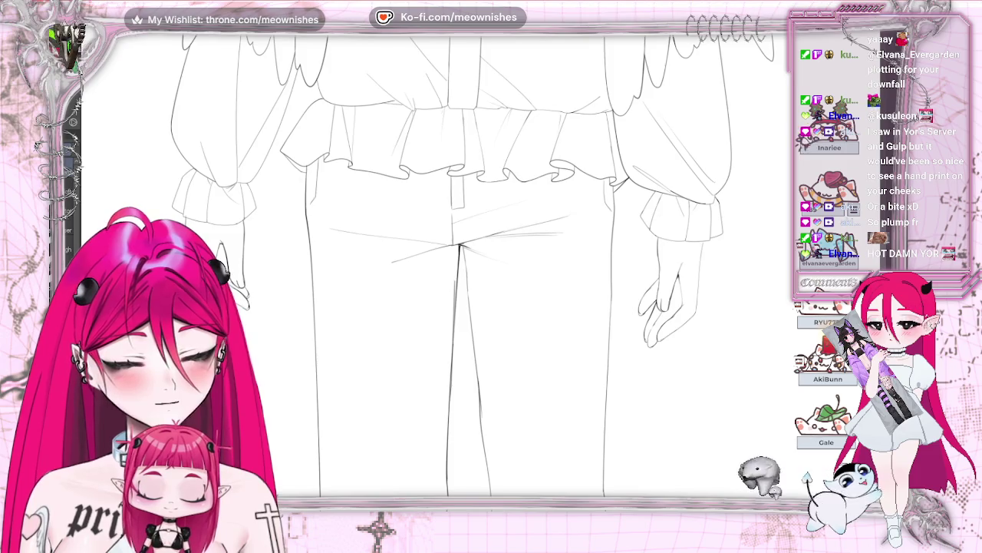
Pan and zoom around the lower legs to frame the trousers and boots.
{"action": "scroll", "coordinate": [579, 441], "scroll_direction": "down", "scroll_amount": 1}
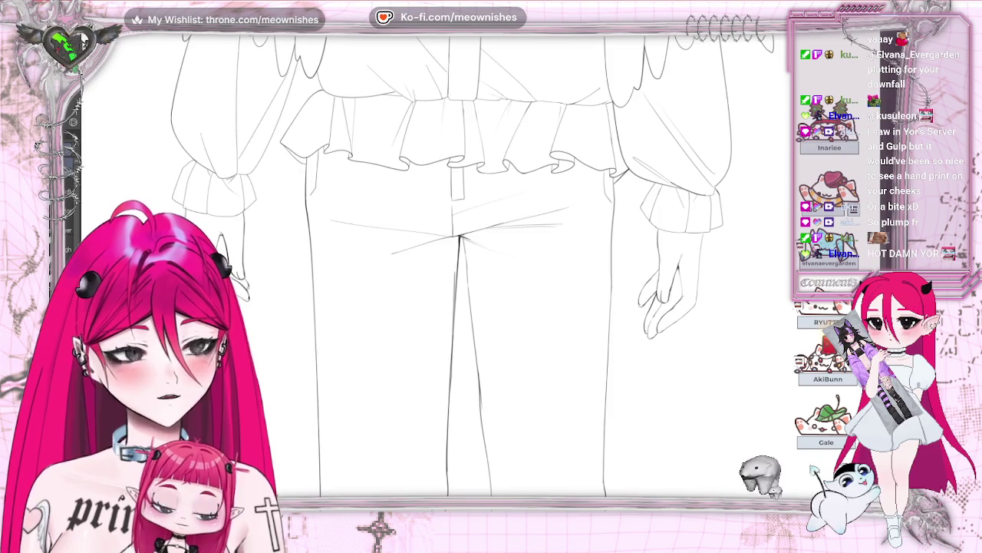
{"action": "scroll", "coordinate": [491, 268], "scroll_direction": "left", "scroll_amount": 3}
{"action": "scroll", "coordinate": [491, 269], "scroll_direction": "right", "scroll_amount": 1}
{"action": "scroll", "coordinate": [491, 269], "scroll_direction": "right", "scroll_amount": 1}
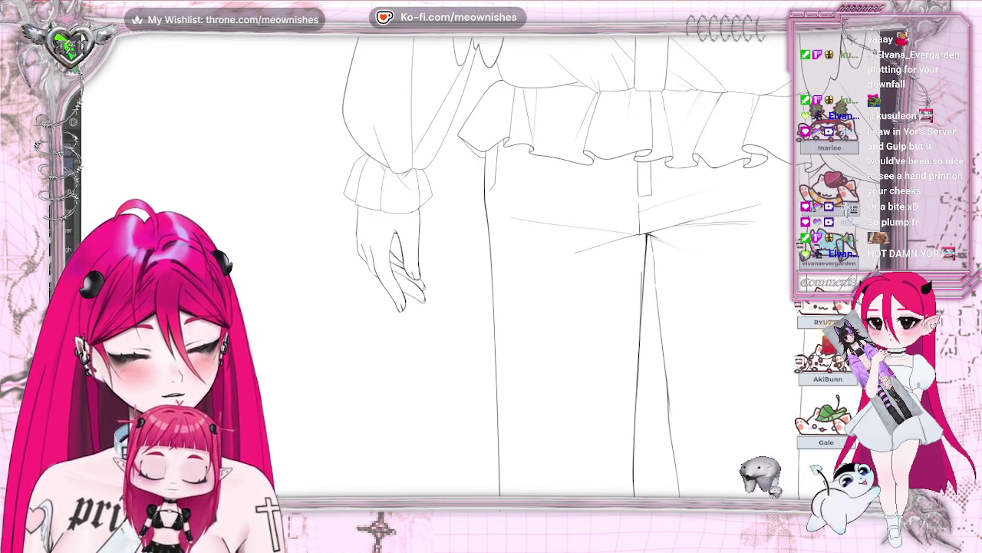
{"action": "scroll", "coordinate": [478, 274], "scroll_direction": "up", "scroll_amount": 1}
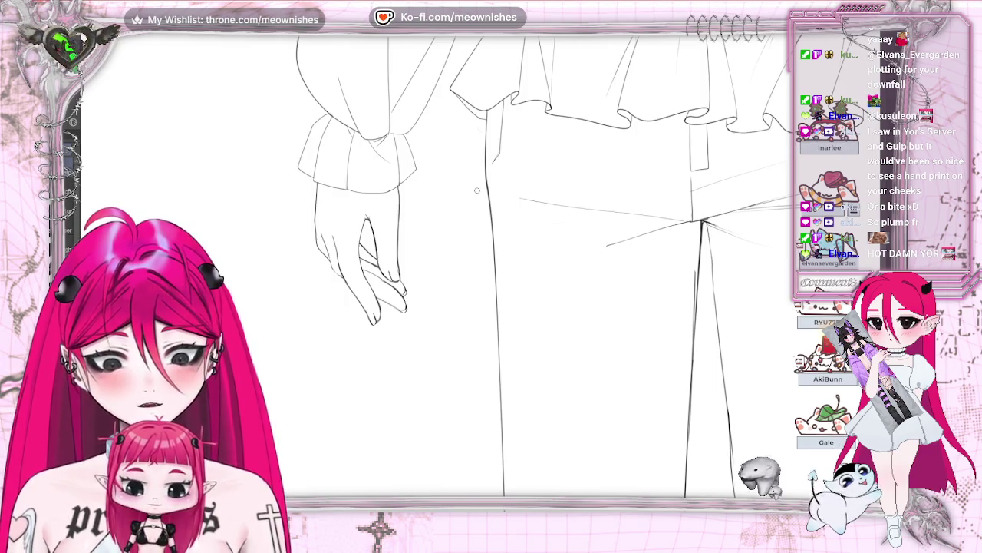
{"action": "scroll", "coordinate": [753, 234], "scroll_direction": "down", "scroll_amount": 3}
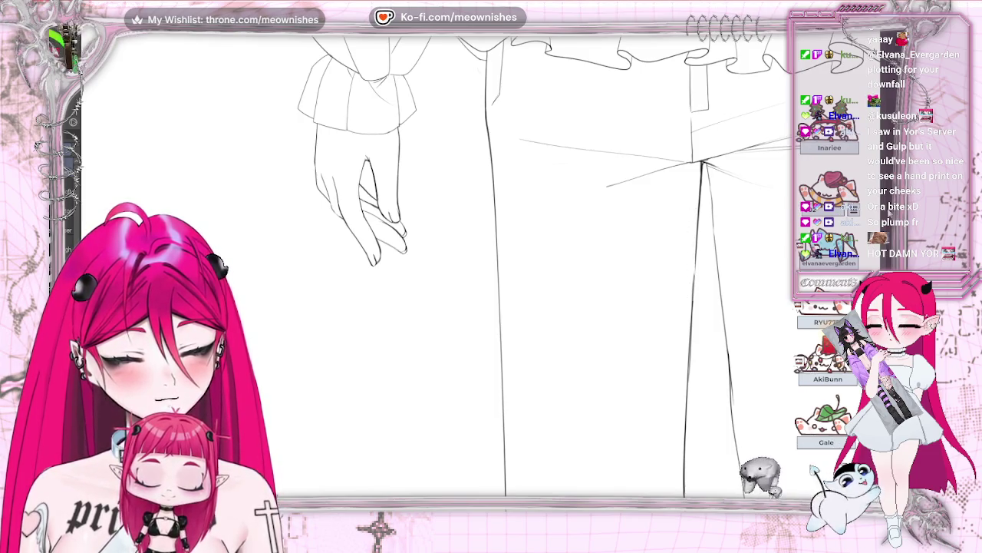
{"action": "scroll", "coordinate": [537, 268], "scroll_direction": "up", "scroll_amount": 10}
{"action": "scroll", "coordinate": [537, 269], "scroll_direction": "up", "scroll_amount": 10}
{"action": "scroll", "coordinate": [537, 269], "scroll_direction": "up", "scroll_amount": 2}
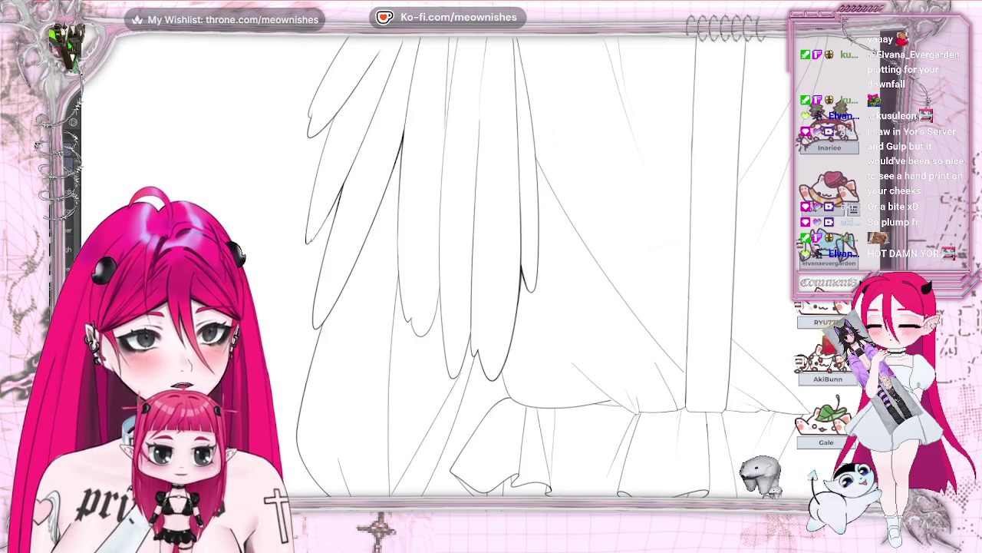
{"action": "scroll", "coordinate": [538, 268], "scroll_direction": "up", "scroll_amount": 3}
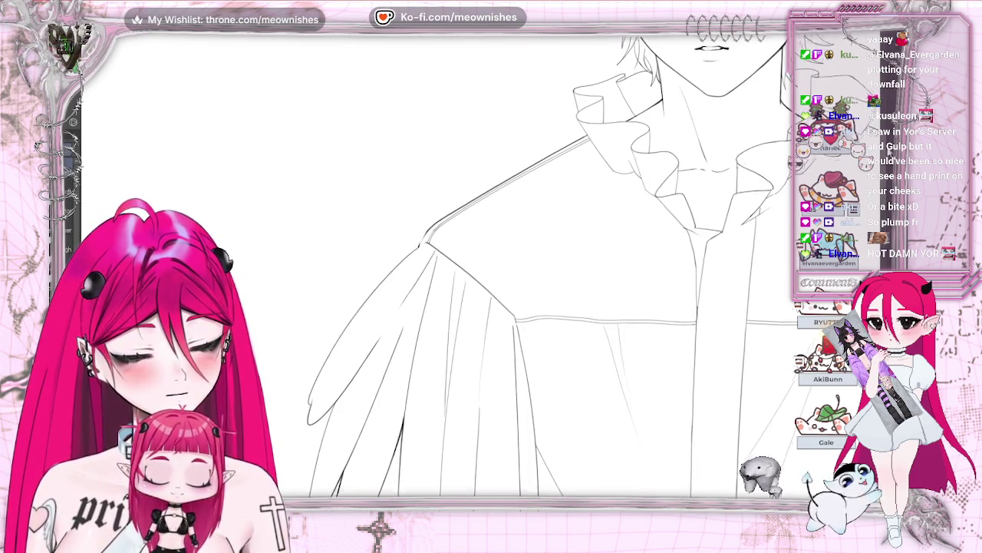
{"action": "scroll", "coordinate": [537, 269], "scroll_direction": "up", "scroll_amount": 2}
{"action": "scroll", "coordinate": [495, 282], "scroll_direction": "up", "scroll_amount": 2}
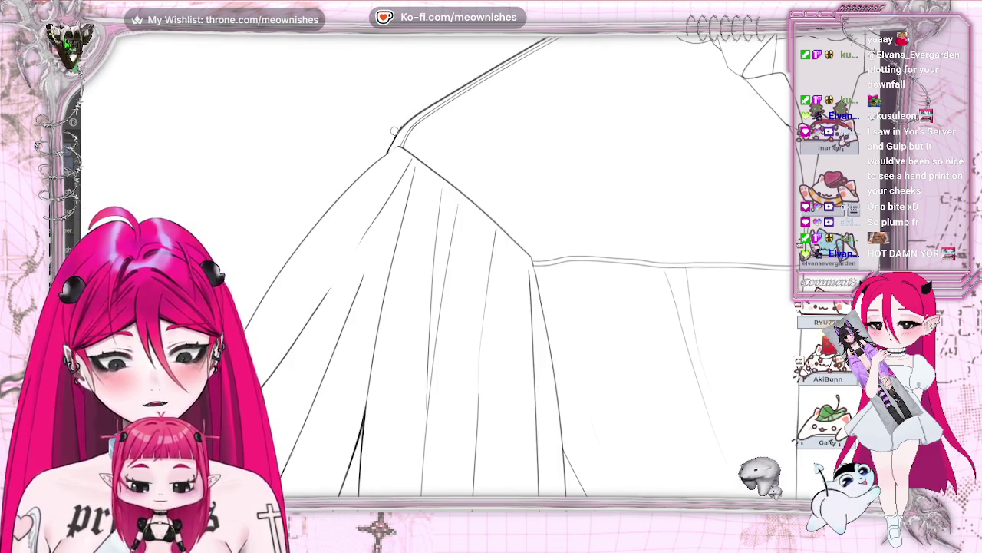
Move down to the boots and reveal the grey crisscross lace sketch on both.
{"action": "scroll", "coordinate": [491, 269], "scroll_direction": "down", "scroll_amount": 3}
{"action": "scroll", "coordinate": [491, 268], "scroll_direction": "down", "scroll_amount": 3}
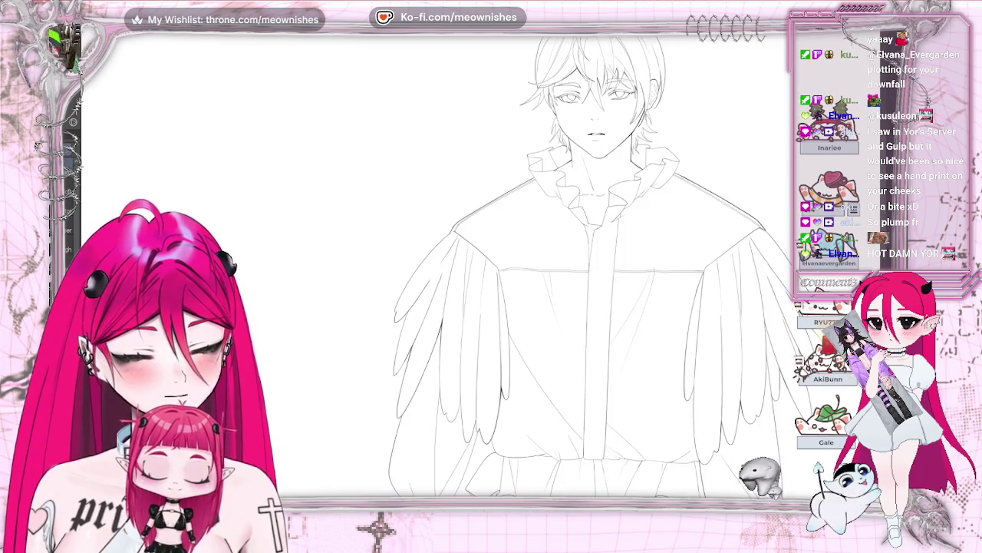
{"action": "scroll", "coordinate": [491, 269], "scroll_direction": "down", "scroll_amount": 5}
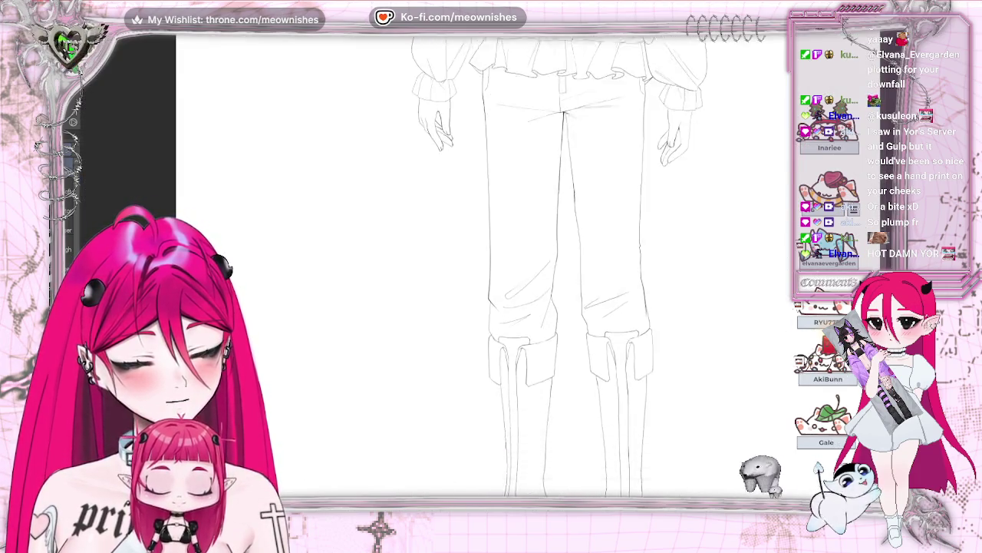
{"action": "scroll", "coordinate": [491, 268], "scroll_direction": "down", "scroll_amount": 2}
{"action": "scroll", "coordinate": [491, 269], "scroll_direction": "down", "scroll_amount": 2}
{"action": "scroll", "coordinate": [491, 268], "scroll_direction": "down", "scroll_amount": 1}
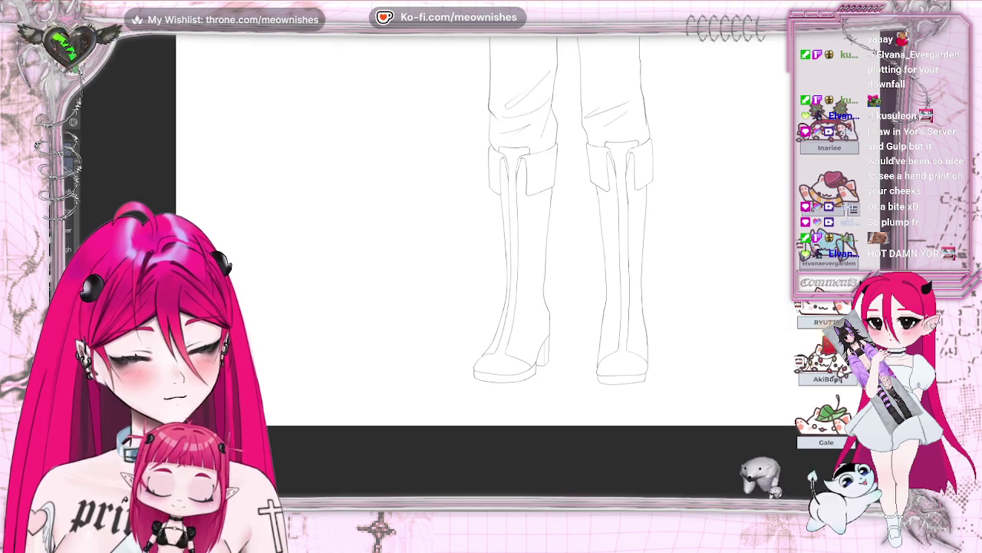
{"action": "scroll", "coordinate": [491, 269], "scroll_direction": "right", "scroll_amount": 3}
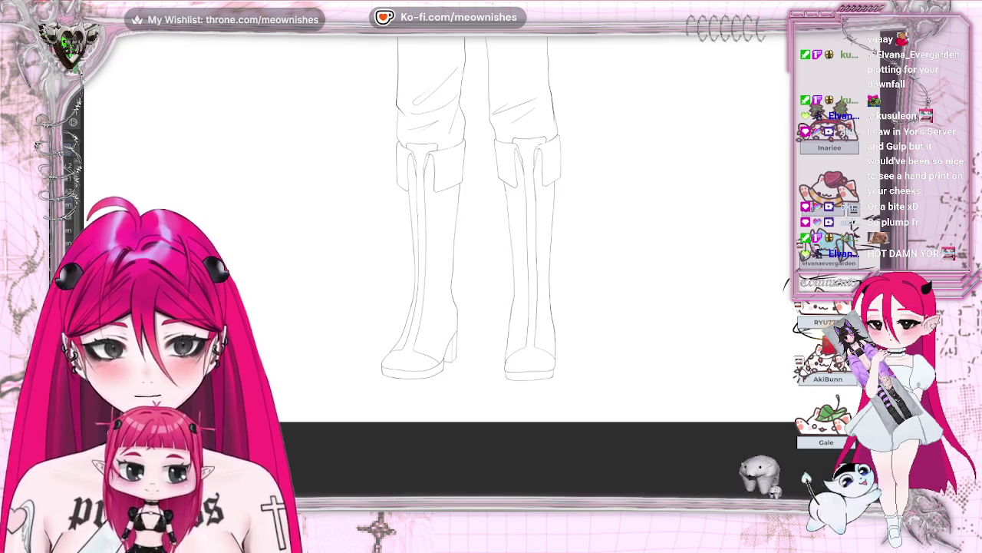
{"action": "key", "text": "ctrl+z"}
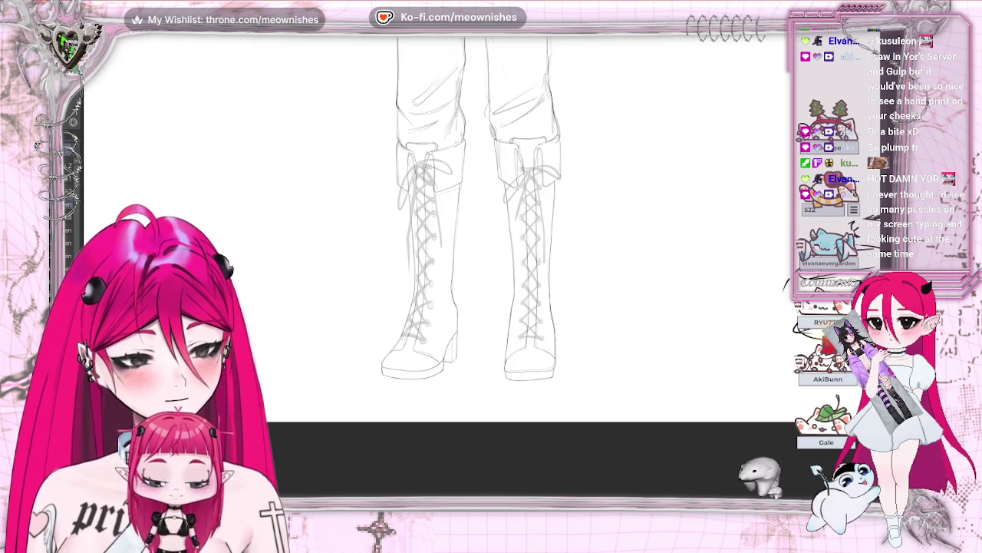
Zoom in on the boots, shift them slightly right, and undo a stray stroke near the left heel.
{"action": "scroll", "coordinate": [481, 273], "scroll_direction": "up", "scroll_amount": 2}
{"action": "scroll", "coordinate": [494, 254], "scroll_direction": "up", "scroll_amount": 2}
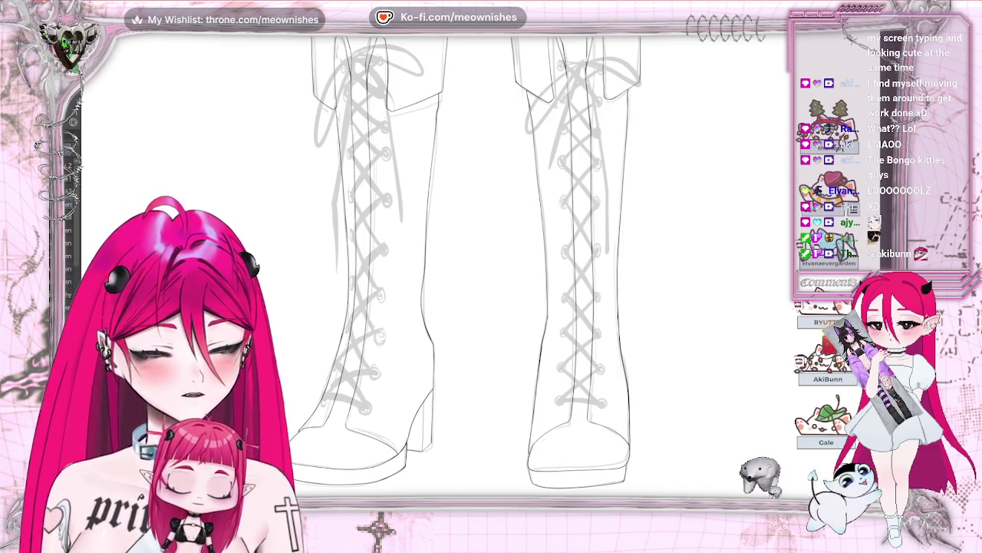
{"action": "scroll", "coordinate": [460, 261], "scroll_direction": "down", "scroll_amount": 2}
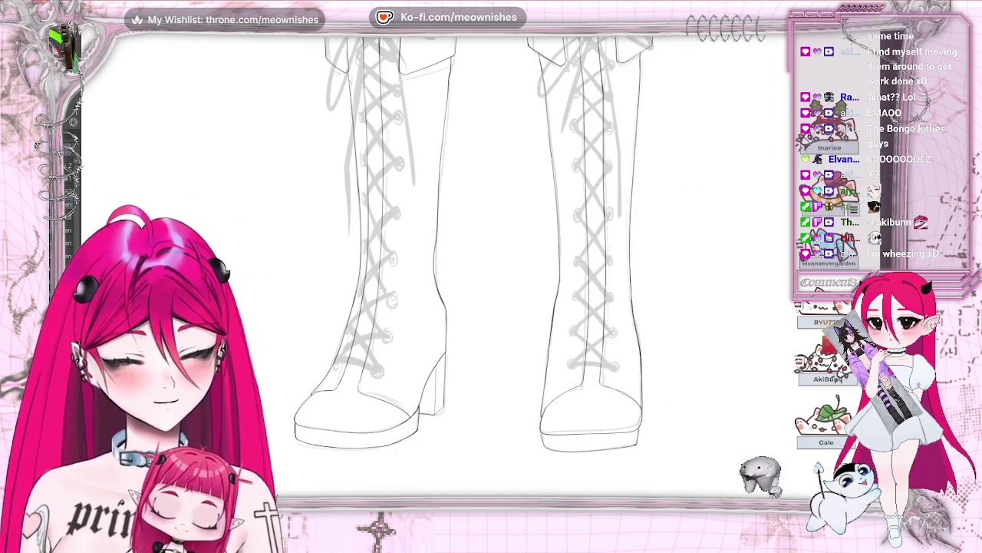
{"action": "left_click_drag", "start_coordinate": [459, 272], "coordinate": [481, 272]}
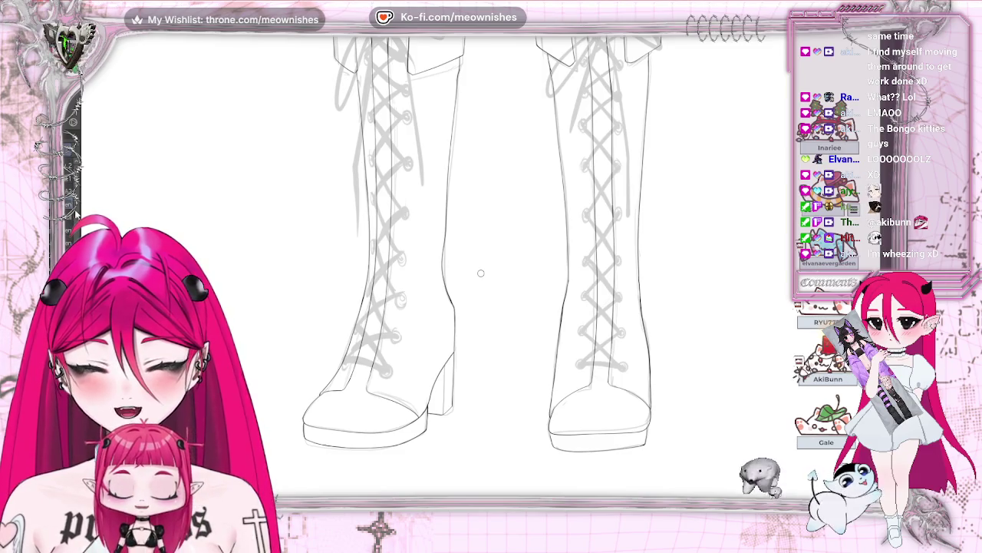
{"action": "scroll", "coordinate": [492, 297], "scroll_direction": "up", "scroll_amount": 2}
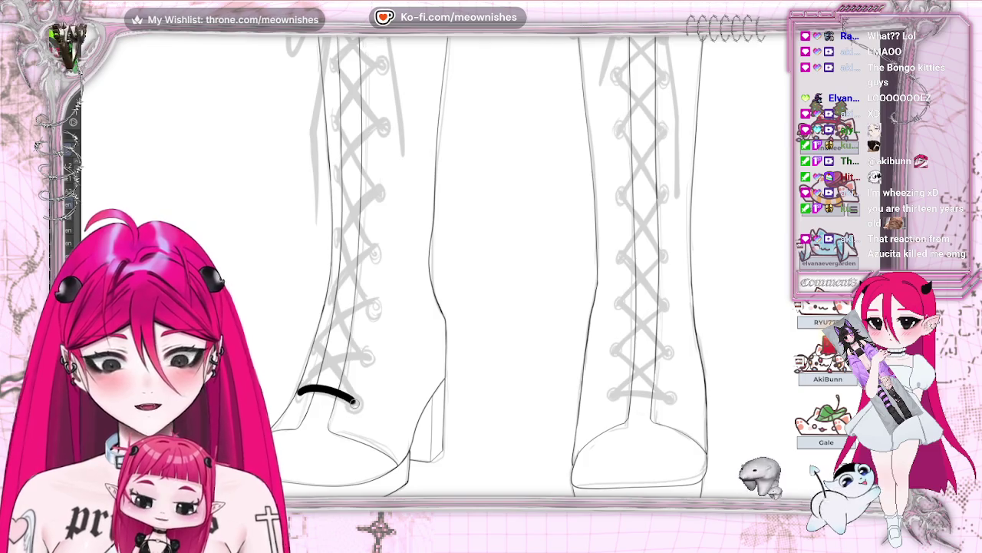
{"action": "key", "text": "ctrl+z"}
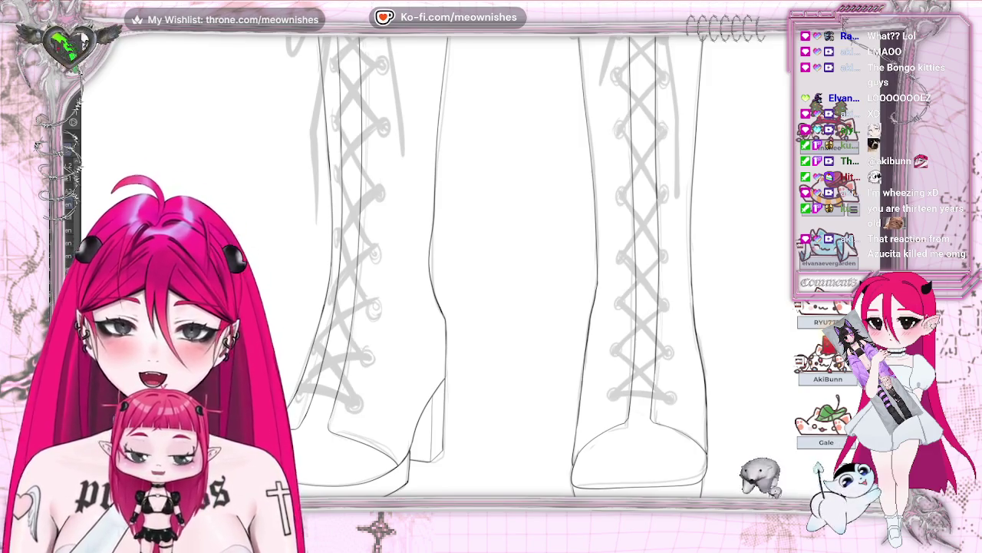
Ink the first lace strokes in a < shape across the lower eyelets, mirroring to check.
{"action": "scroll", "coordinate": [491, 269], "scroll_direction": "down", "scroll_amount": 2}
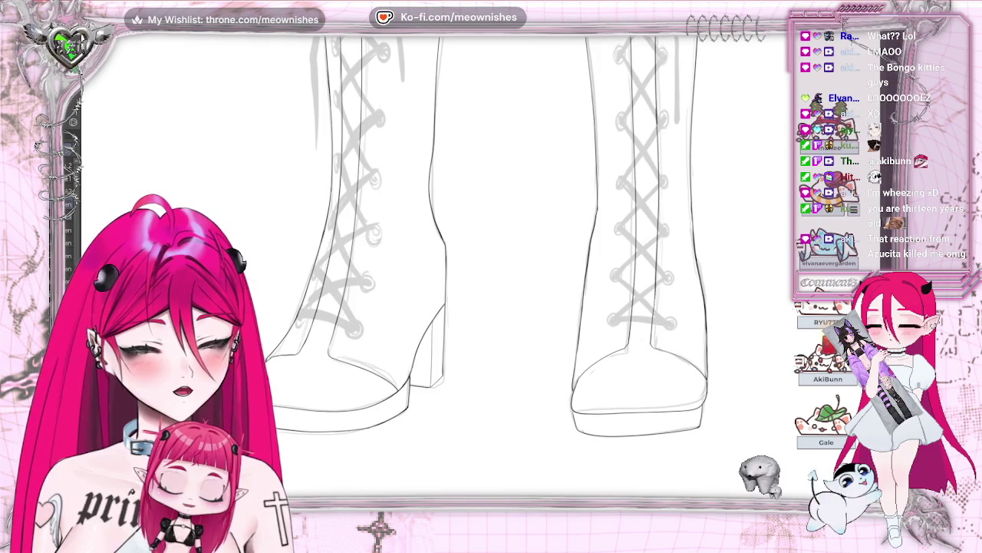
{"action": "left_click_drag", "start_coordinate": [299, 317], "coordinate": [358, 328]}
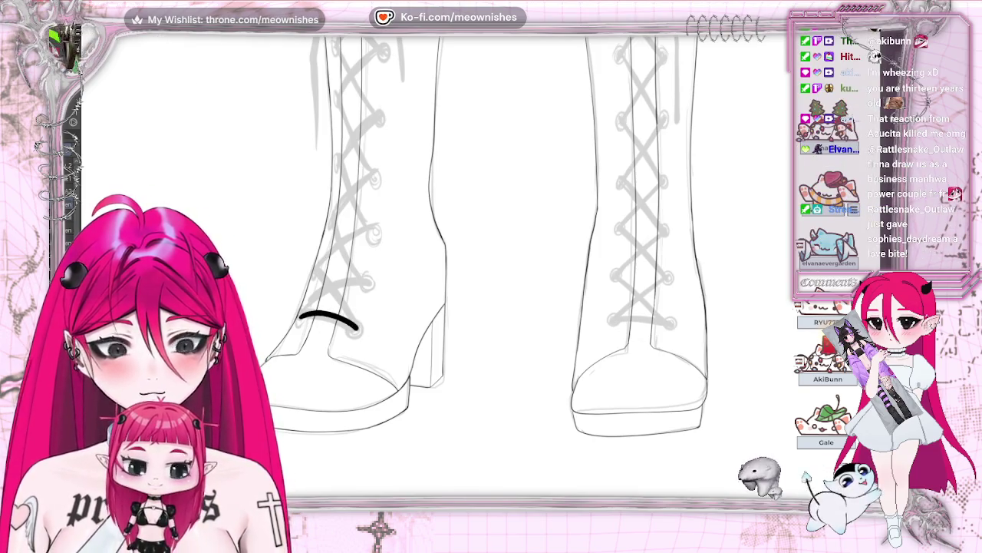
{"action": "key", "text": "ctrl+z"}
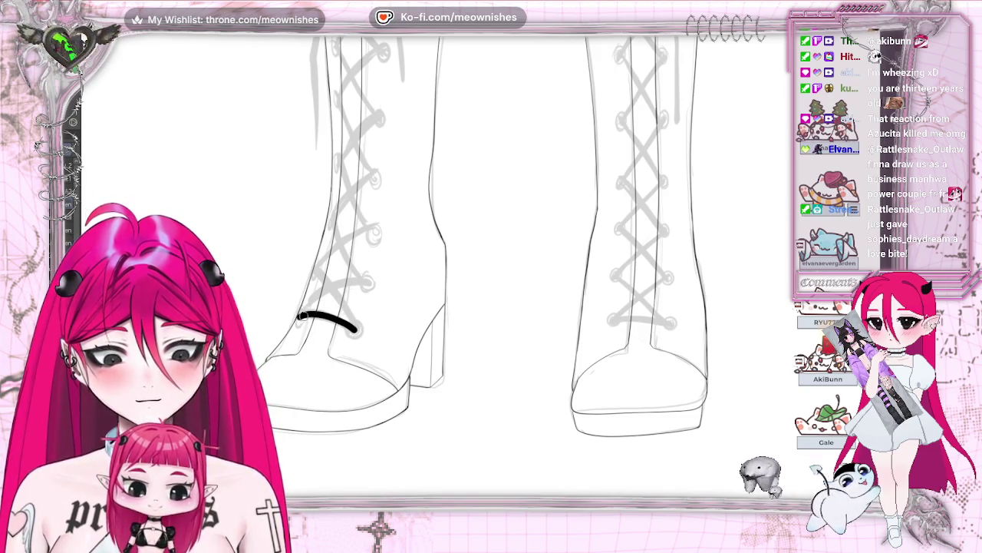
{"action": "mouse_move", "coordinate": [299, 315]}
{"action": "left_mouse_down"}
{"action": "mouse_move", "coordinate": [335, 289]}
{"action": "mouse_move", "coordinate": [367, 282]}
{"action": "left_mouse_up"}
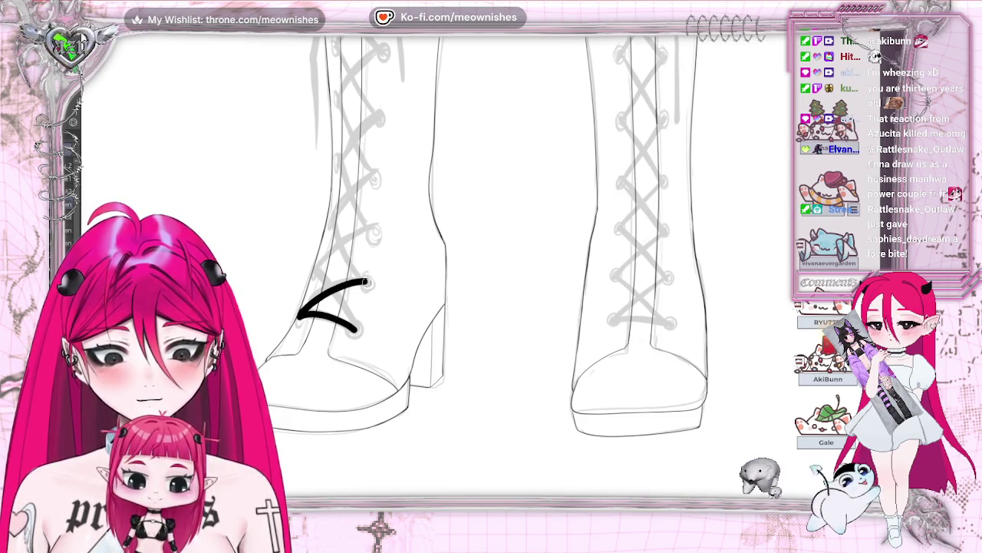
{"action": "key", "text": "h"}
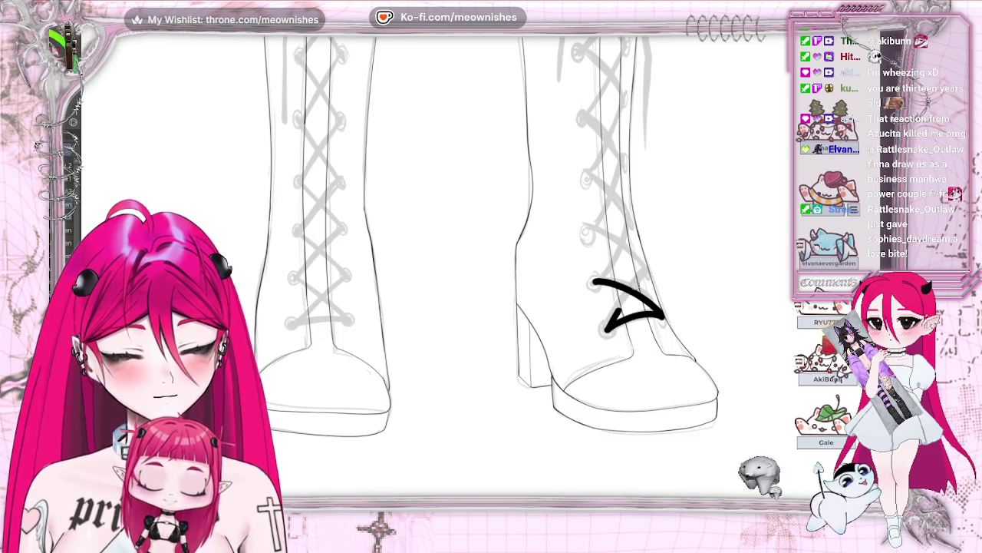
{"action": "left_click_drag", "start_coordinate": [605, 332], "coordinate": [650, 271]}
{"action": "key", "text": "ctrl+z"}
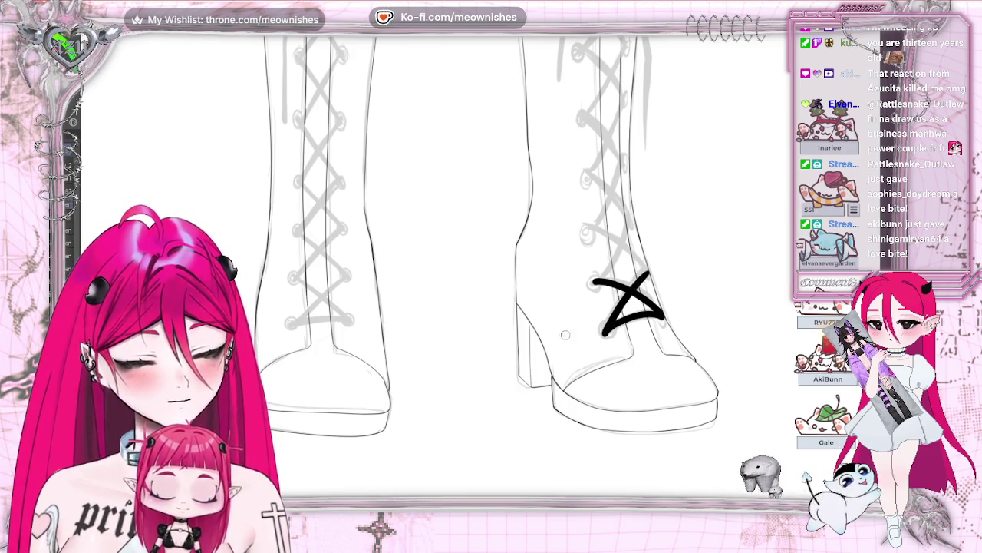
{"action": "key", "text": "ctrl+z"}
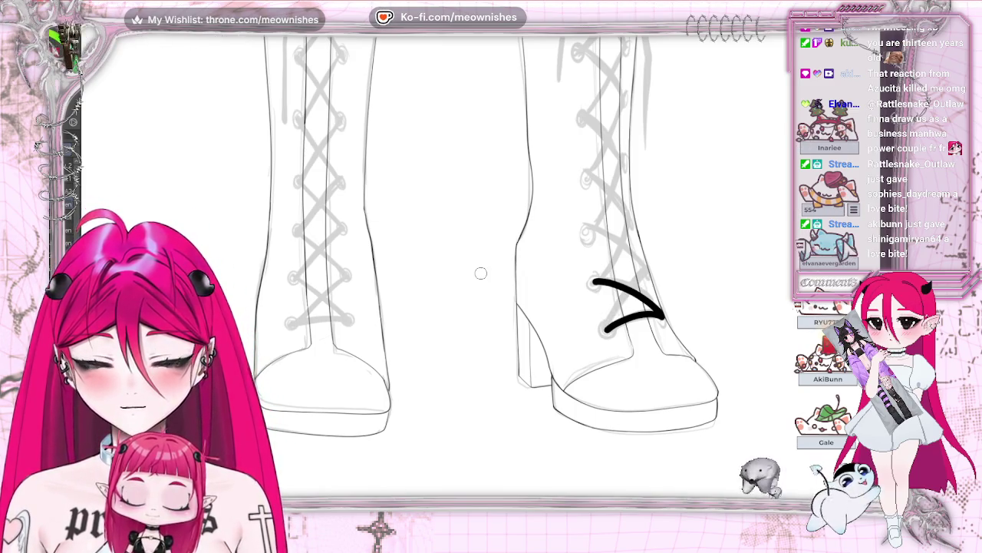
Draw and redraw the crossing and diagonal lace strokes until the zigzag sits right.
{"action": "left_click_drag", "start_coordinate": [610, 330], "coordinate": [645, 275]}
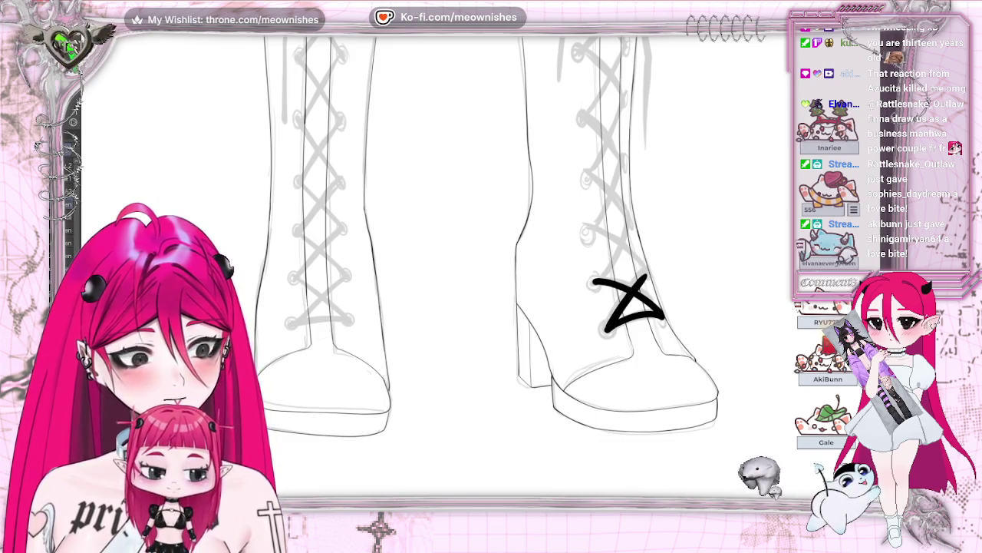
{"action": "key", "text": "ctrl+z"}
{"action": "key", "text": "ctrl+y"}
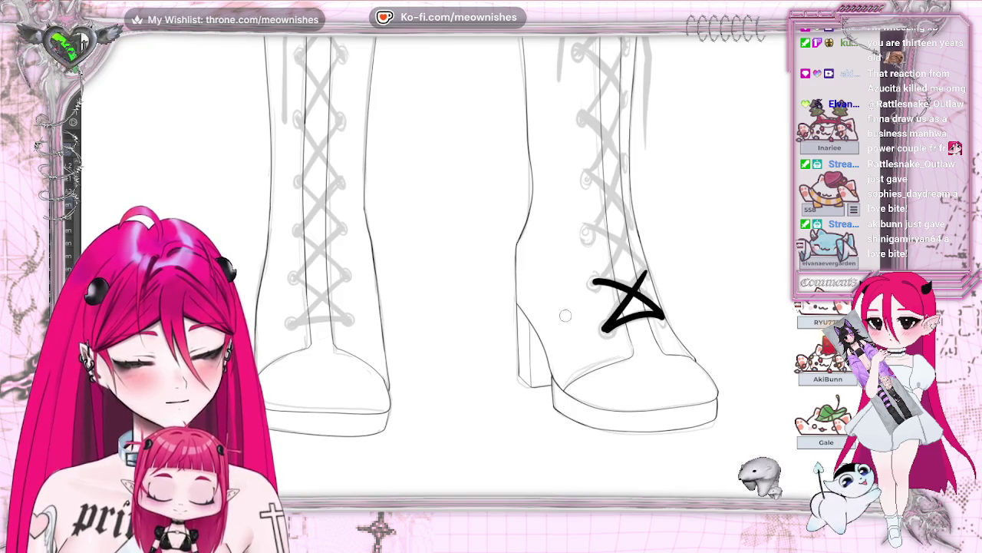
{"action": "key", "text": "ctrl+z"}
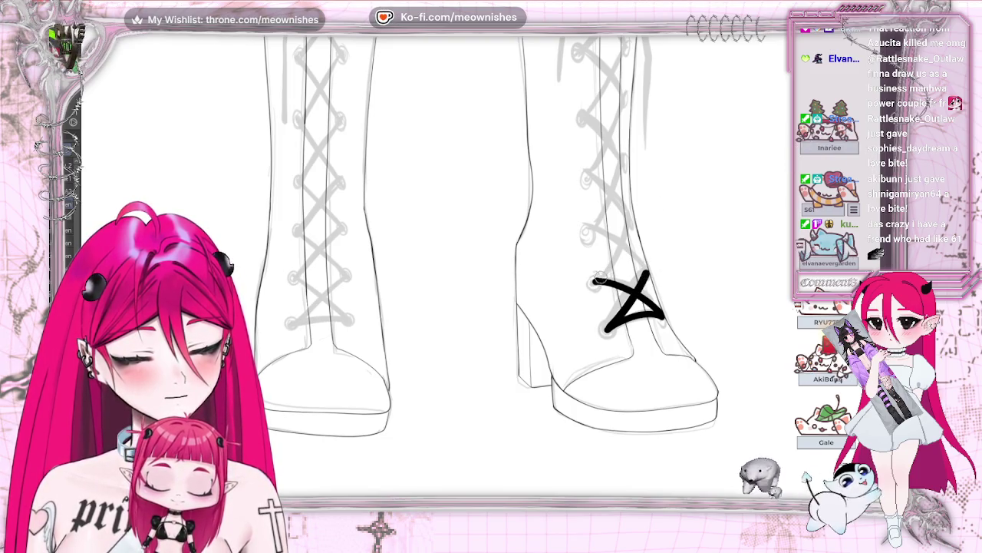
{"action": "left_click_drag", "start_coordinate": [597, 281], "coordinate": [634, 224]}
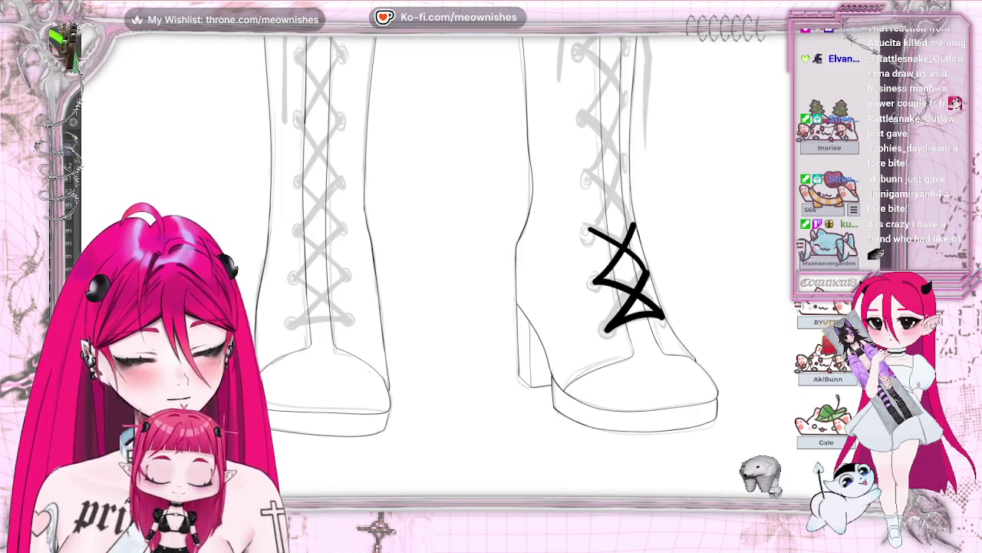
{"action": "key", "text": "ctrl+z"}
{"action": "left_click_drag", "start_coordinate": [634, 253], "coordinate": [587, 229]}
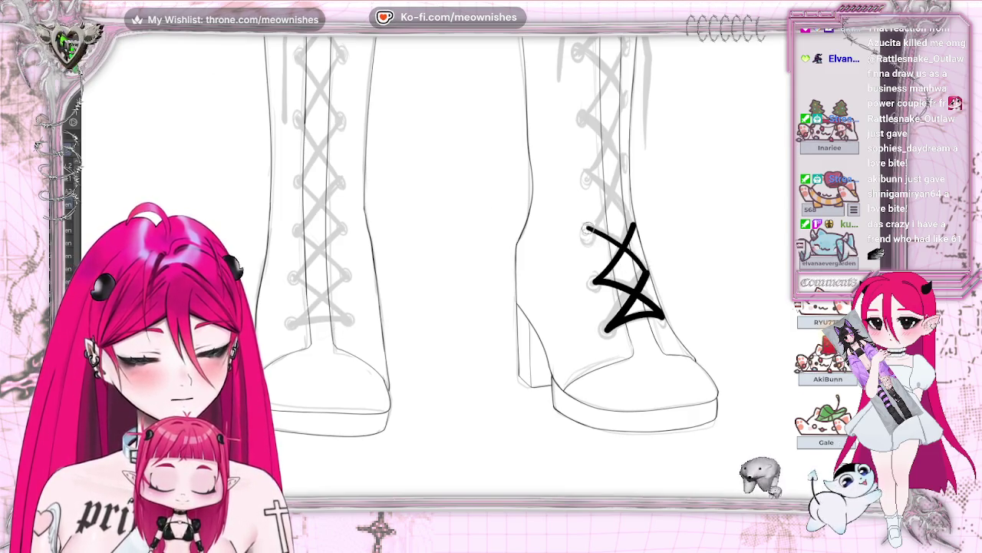
{"action": "key", "text": "ctrl+z"}
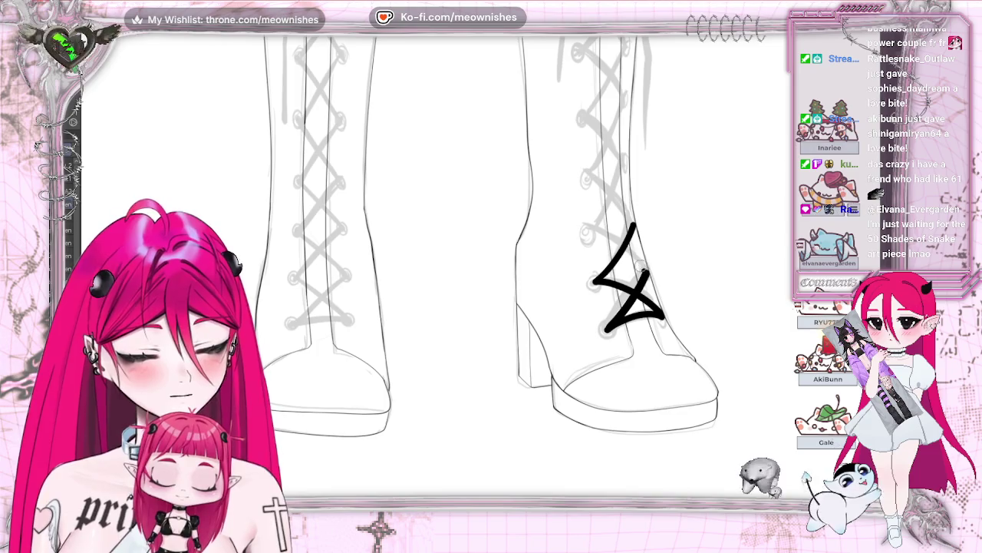
{"action": "key", "text": "ctrl+z"}
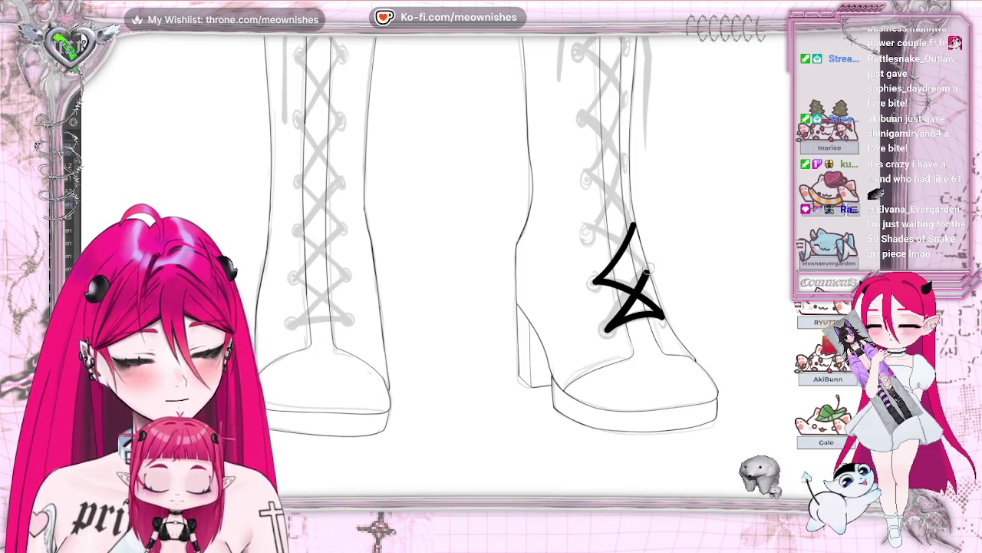
{"action": "left_click_drag", "start_coordinate": [634, 254], "coordinate": [587, 229]}
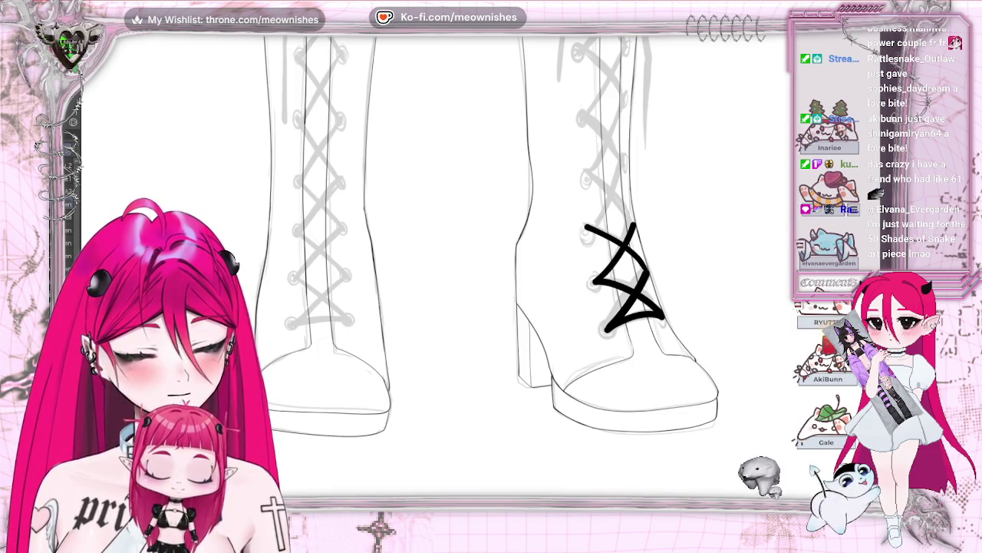
Extend the zigzag lace up to the next eyelet, mirroring the canvas to check the lacing.
{"action": "key", "text": "m"}
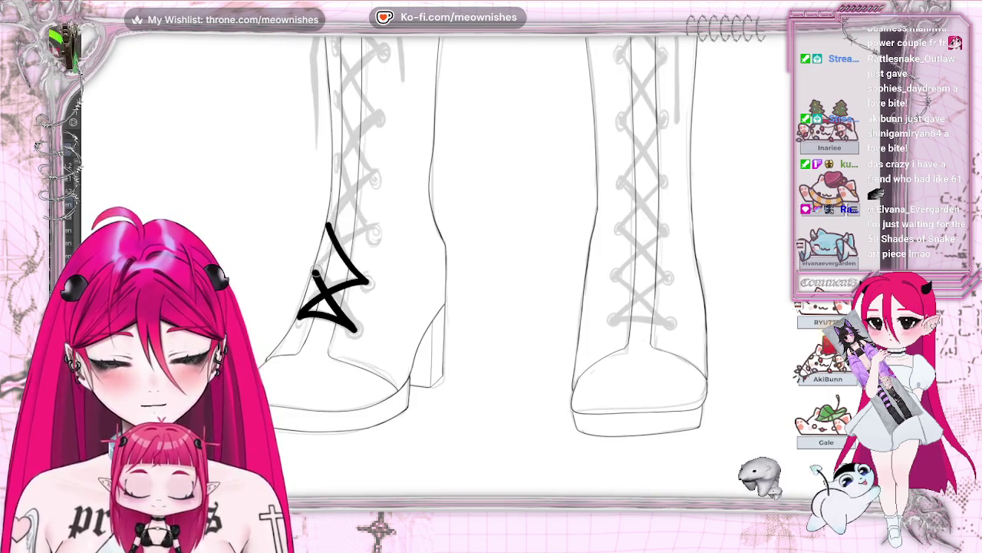
{"action": "left_click_drag", "start_coordinate": [311, 278], "coordinate": [374, 229]}
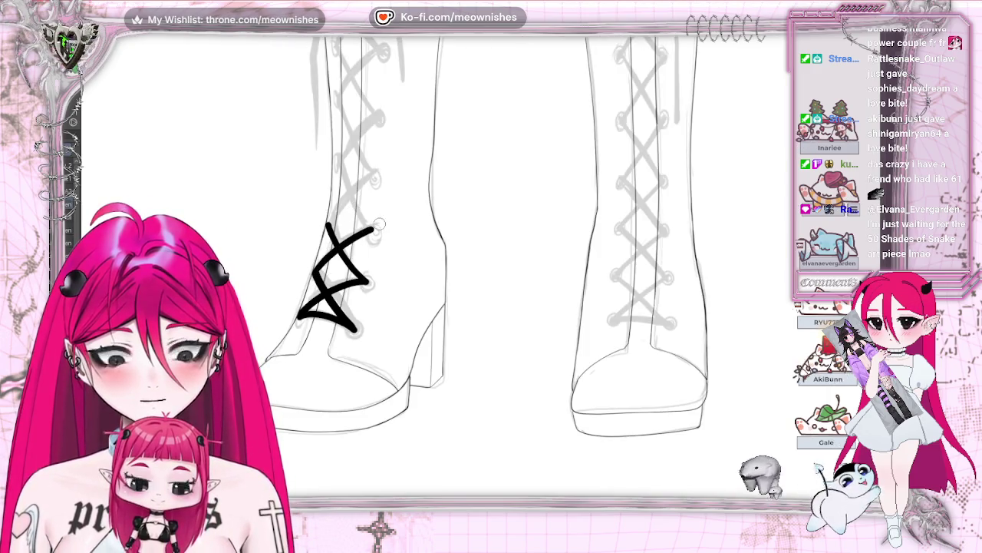
{"action": "key", "text": "h"}
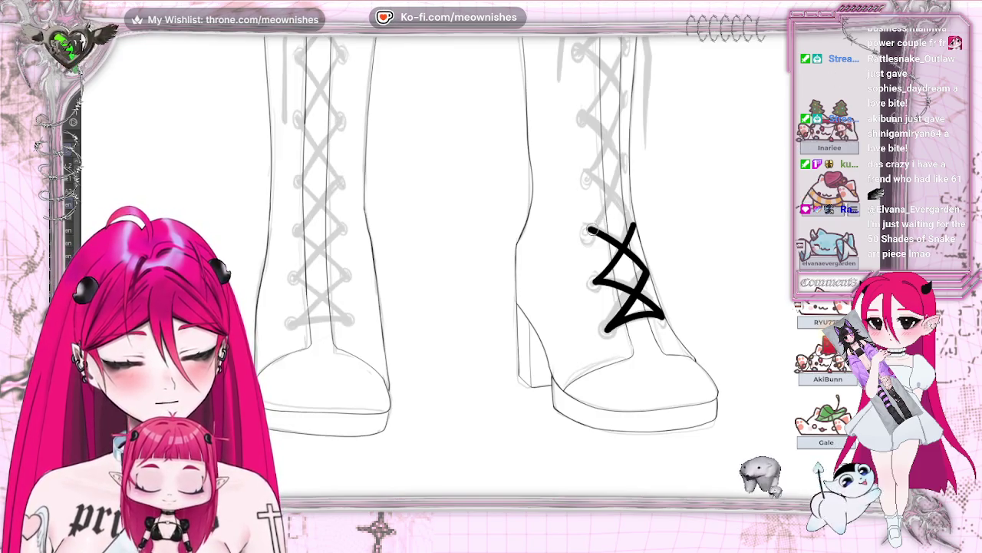
{"action": "left_click_drag", "start_coordinate": [611, 205], "coordinate": [628, 177]}
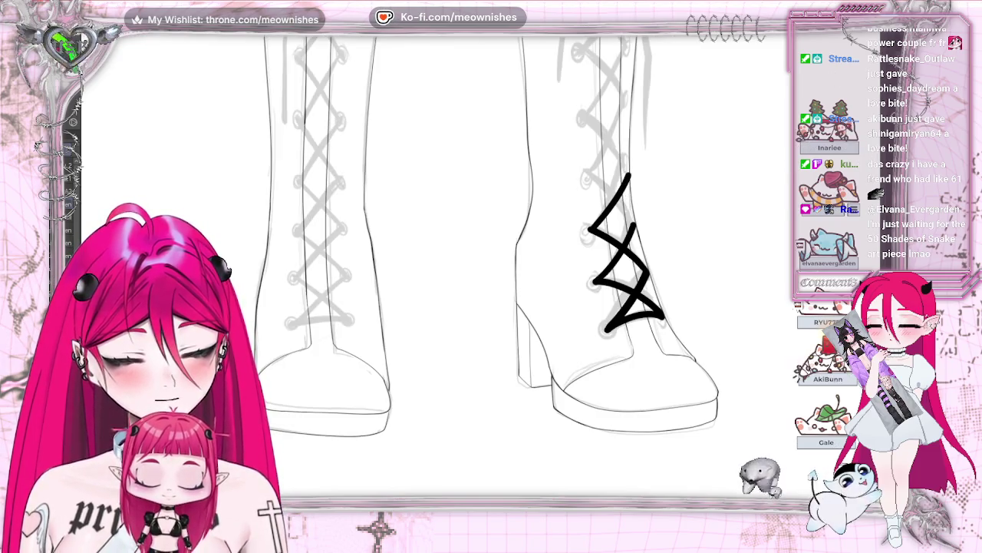
{"action": "key", "text": "h"}
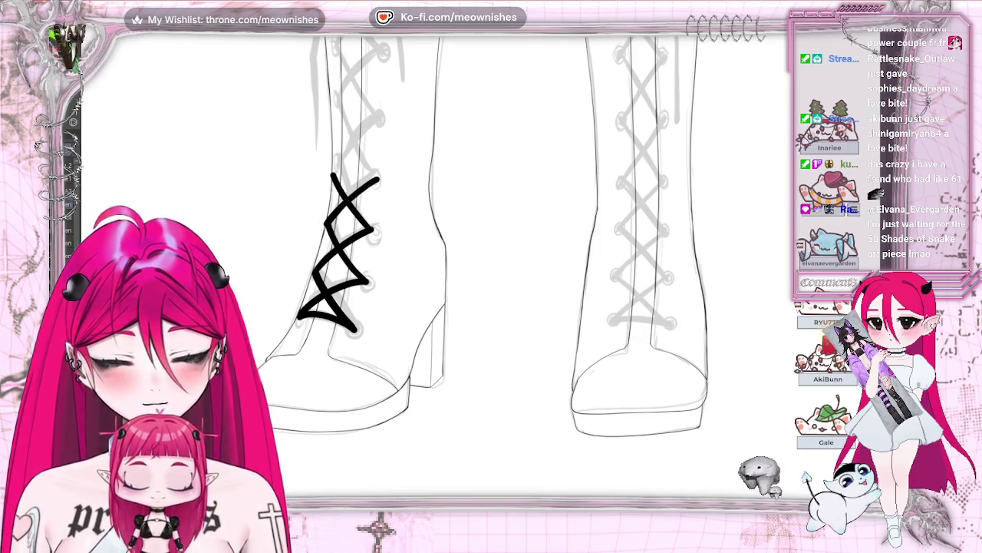
{"action": "key", "text": "h"}
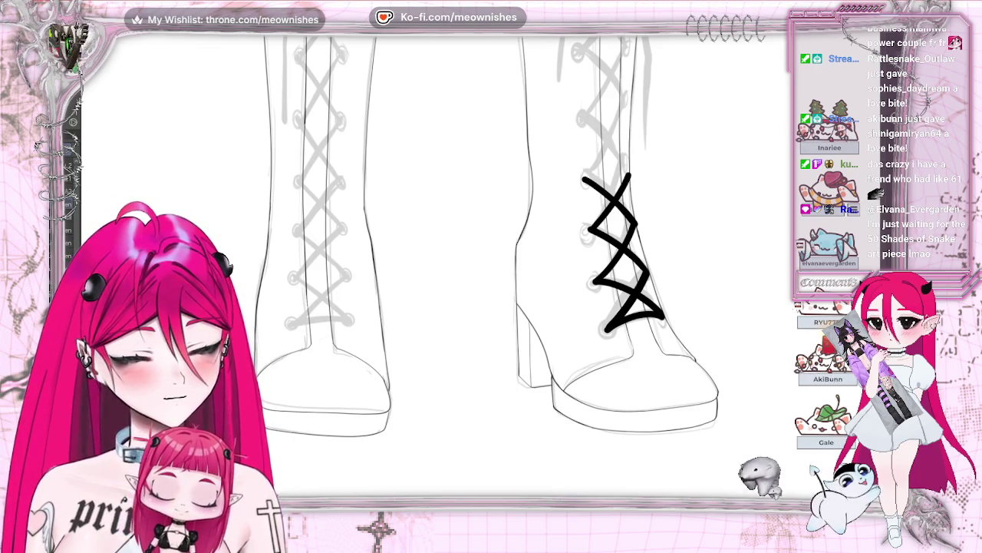
{"action": "scroll", "coordinate": [499, 268], "scroll_direction": "up", "scroll_amount": 3}
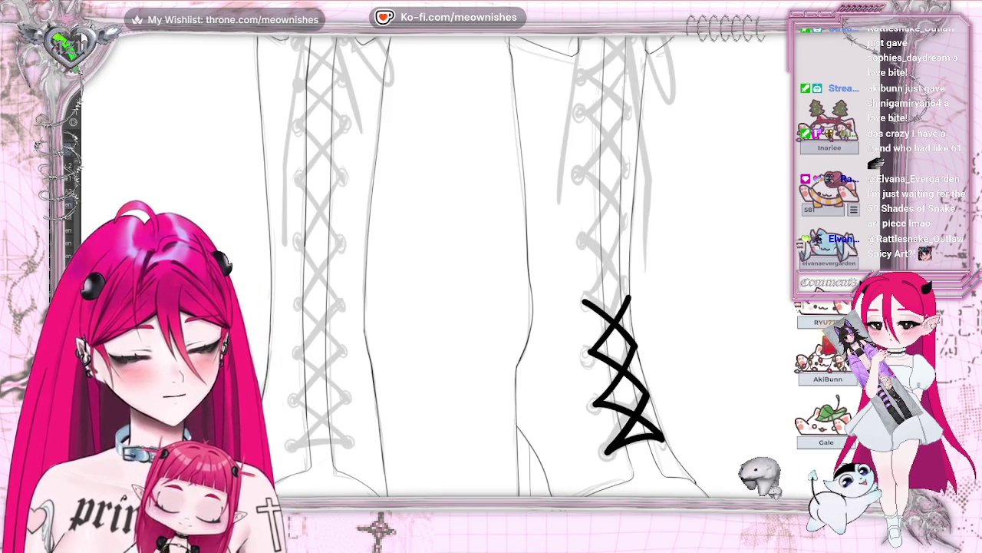
Add a higher crossing lace stroke and a closing top stroke, then undo the top one.
{"action": "scroll", "coordinate": [491, 269], "scroll_direction": "right", "scroll_amount": 3}
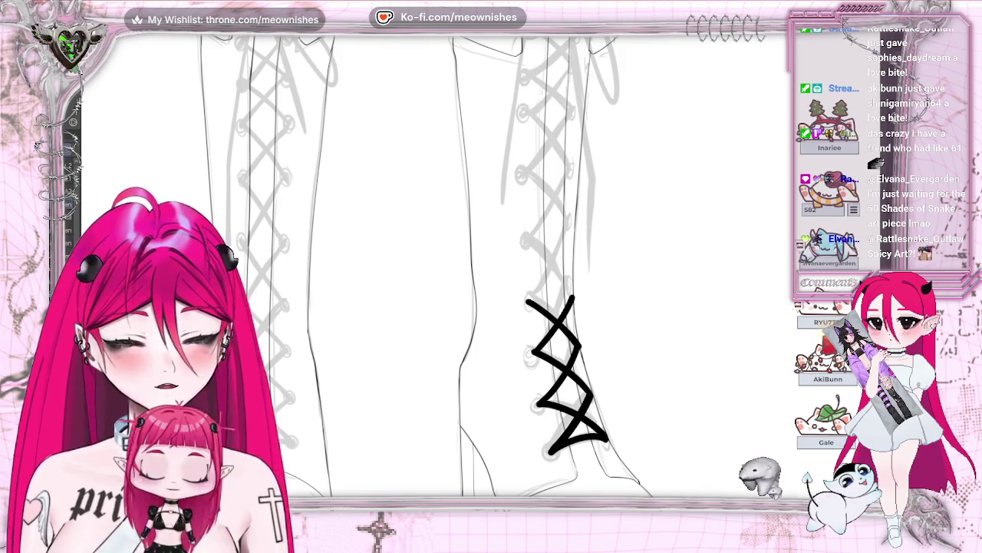
{"action": "scroll", "coordinate": [552, 315], "scroll_direction": "up", "scroll_amount": 2}
{"action": "left_click_drag", "start_coordinate": [552, 315], "coordinate": [616, 231]}
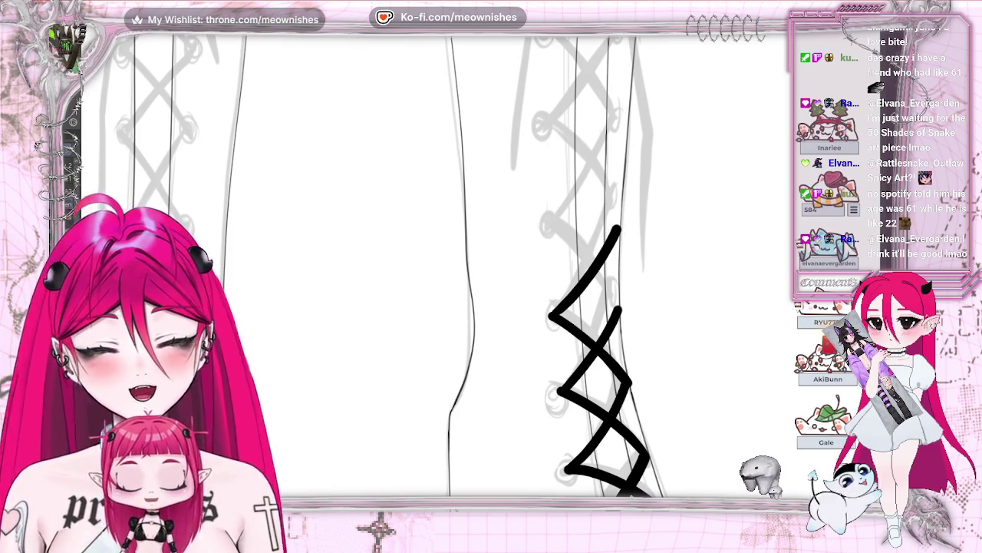
{"action": "key", "text": "h"}
{"action": "left_click_drag", "start_coordinate": [344, 309], "coordinate": [384, 259]}
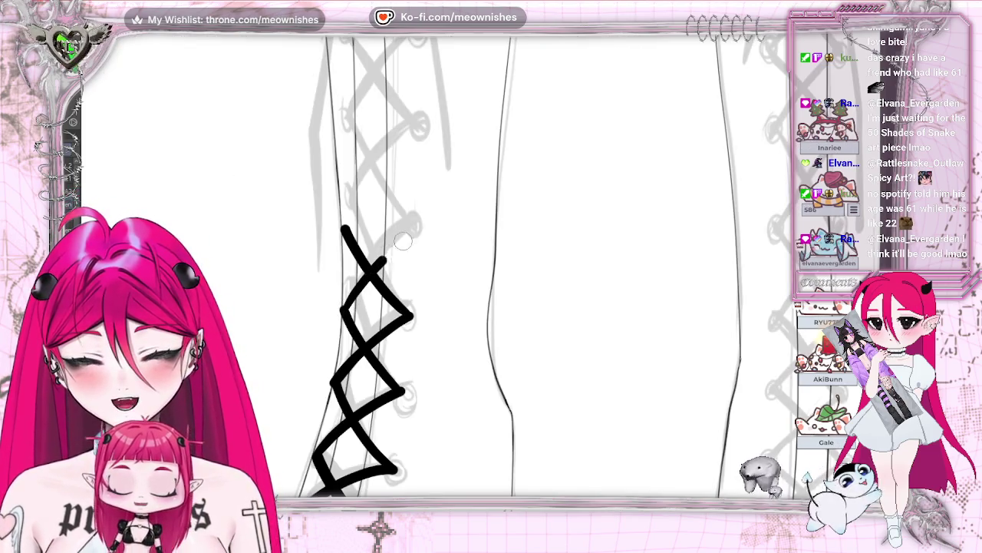
{"action": "key", "text": "ctrl+z"}
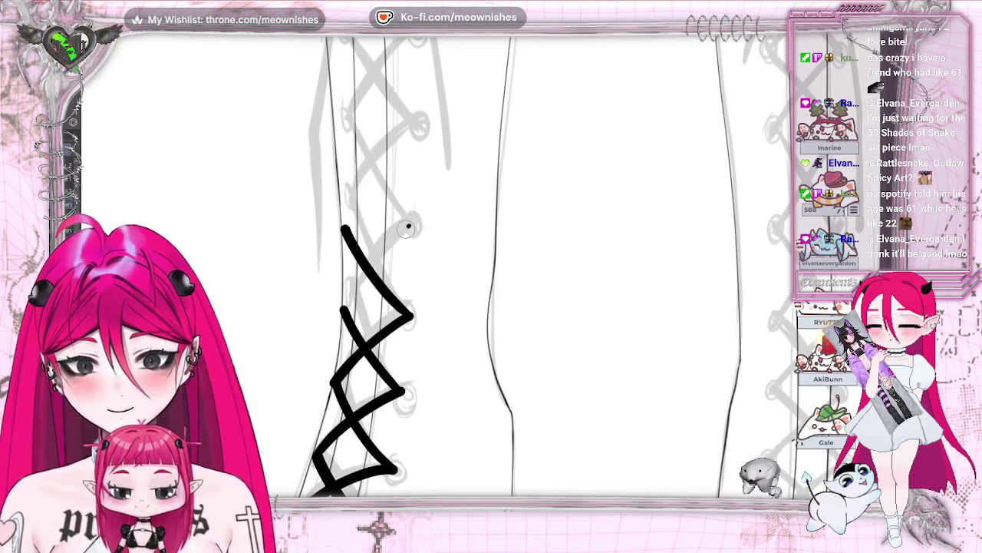